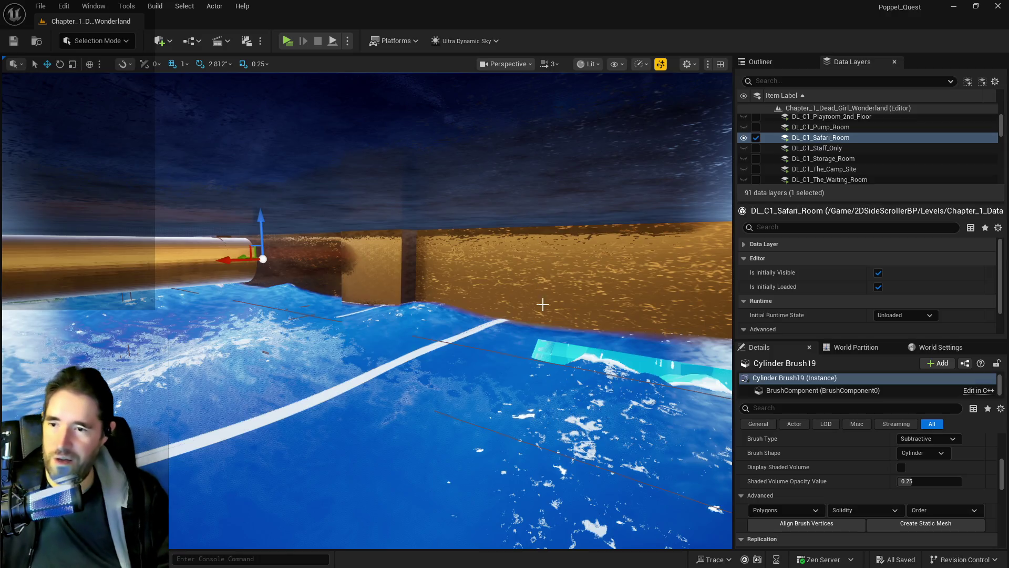
# Step: Set the first brown machinery retainer wall's Location Z to 5762.49
pyautogui.moveTo(567, 320); pyautogui.dragTo(567, 320)
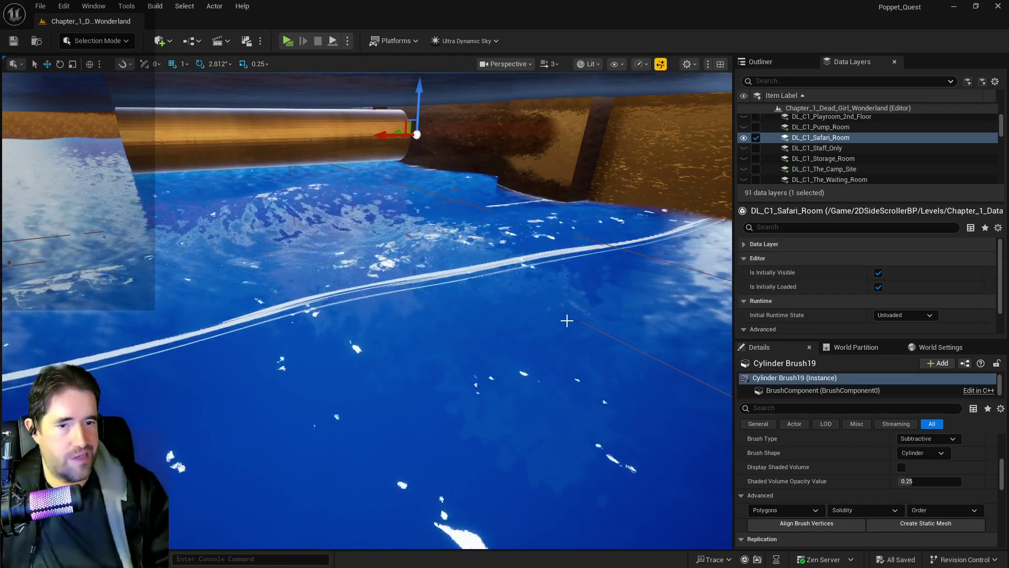
pyautogui.moveTo(547, 354); pyautogui.dragTo(520, 384)
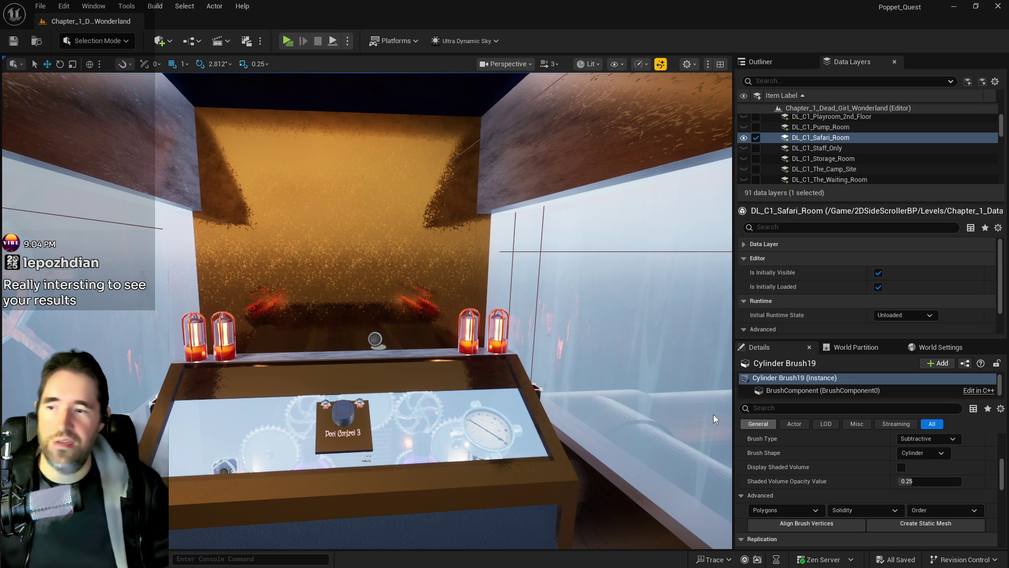
pyautogui.moveTo(446, 434)
pyautogui.mouseDown()
pyautogui.moveTo(452, 457)
pyautogui.moveTo(468, 465)
pyautogui.moveTo(455, 417)
pyautogui.mouseUp()
pyautogui.click(505, 336)
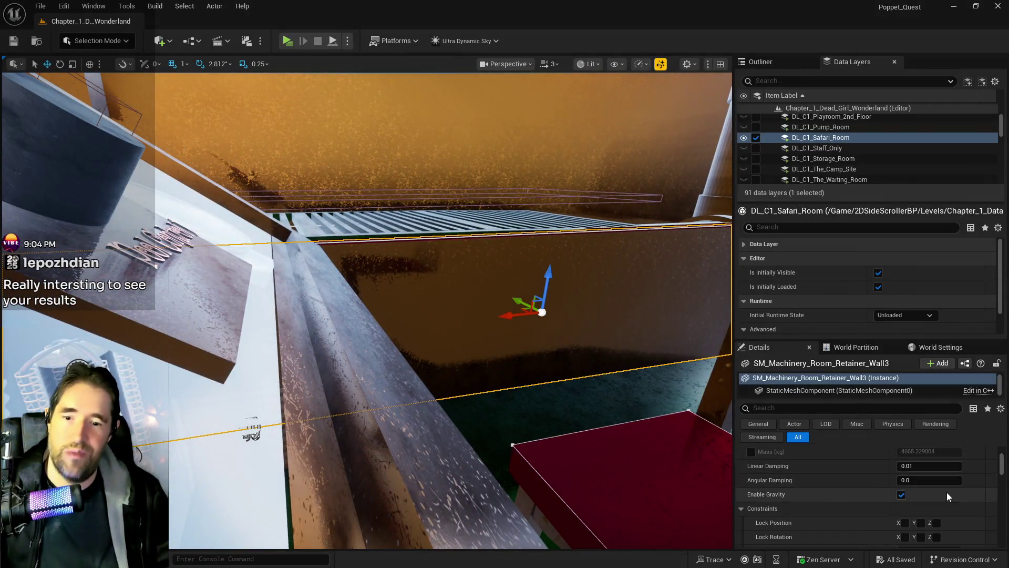
pyautogui.scroll(3, 951, 515)
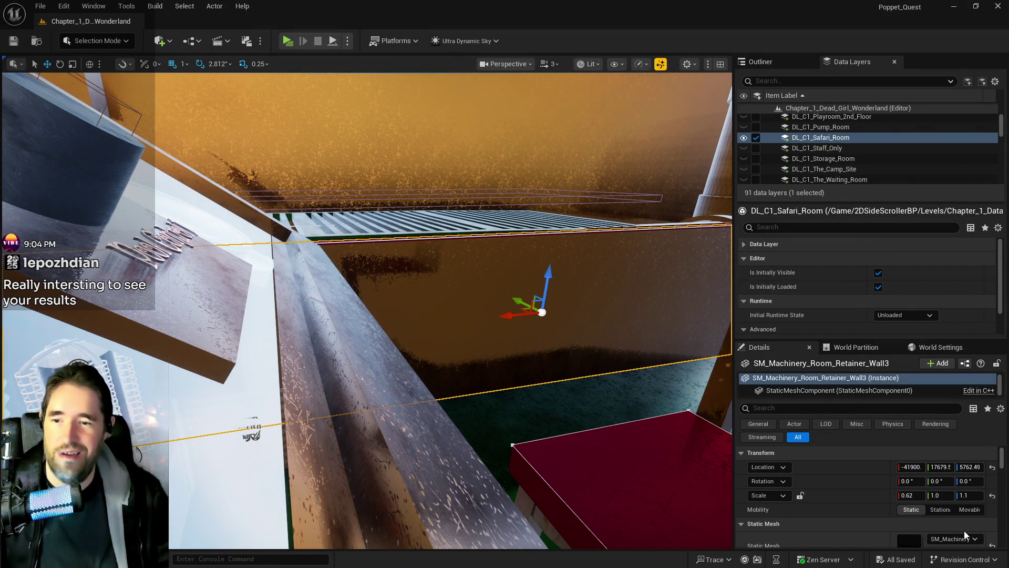
pyautogui.click(976, 467)
pyautogui.write('5762.49')
pyautogui.press('Return')
# Step: Put SM_Machinery_Room_Retainer_Wall5 at Z 5762.49 and change its Scale Z from 1.5 to 1.1
pyautogui.moveTo(491, 444)
pyautogui.mouseDown()
pyautogui.moveTo(475, 430)
pyautogui.moveTo(459, 370)
pyautogui.mouseUp()
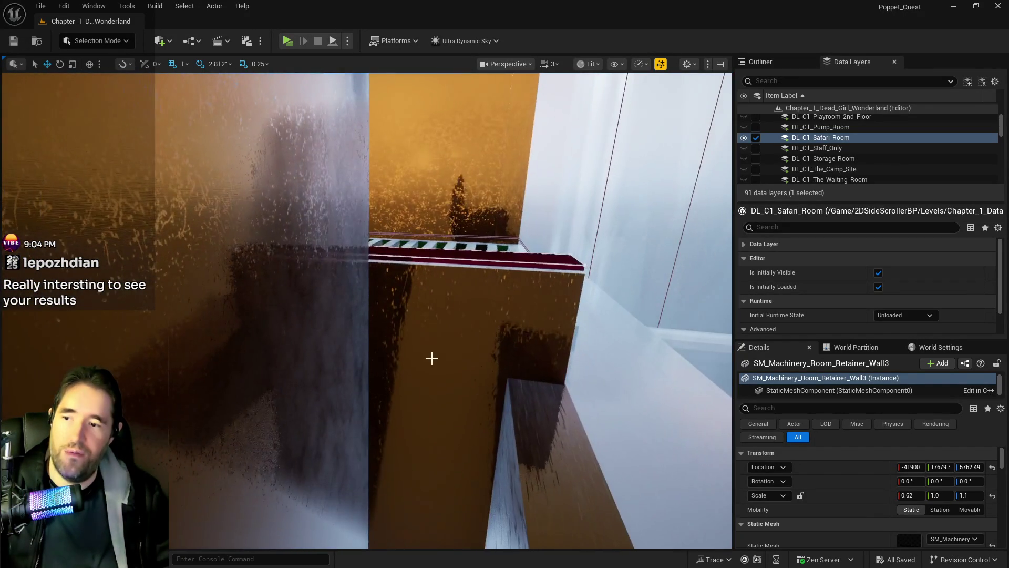
pyautogui.click(459, 369)
pyautogui.moveTo(970, 465); pyautogui.dragTo(965, 465)
pyautogui.click(965, 466)
pyautogui.click(978, 495)
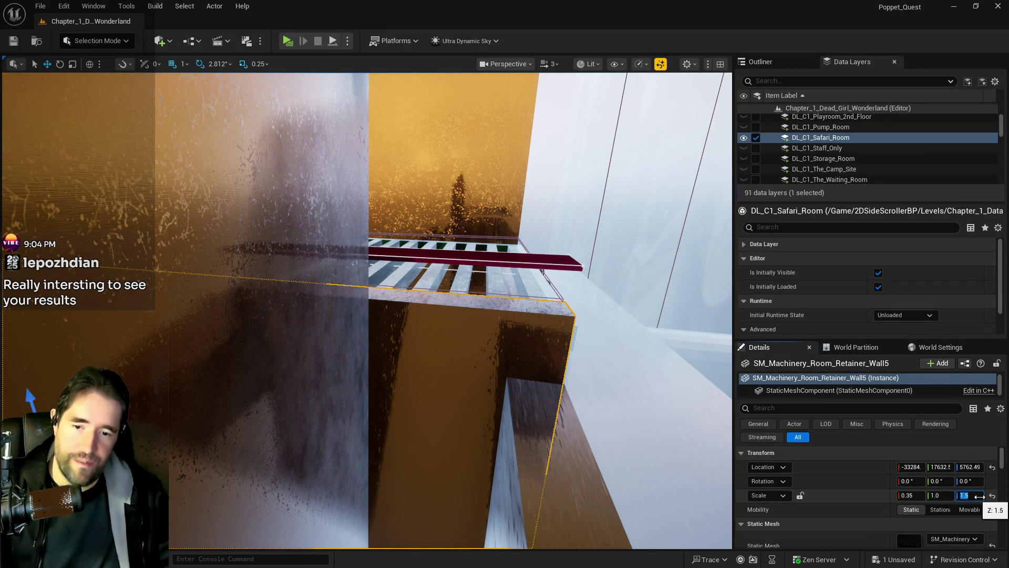
pyautogui.write('.1')
pyautogui.press('Return')
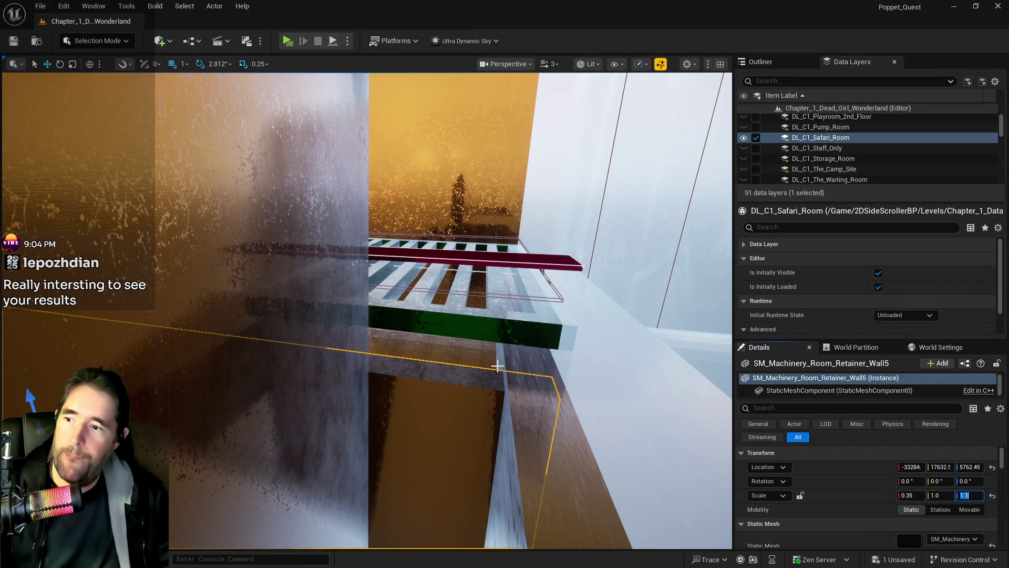
pyautogui.click(630, 295)
# Step: Drag LevelBlock_Traversable37 down on its Z gizmo from 6137.5 to about 6009.5
pyautogui.press('f')
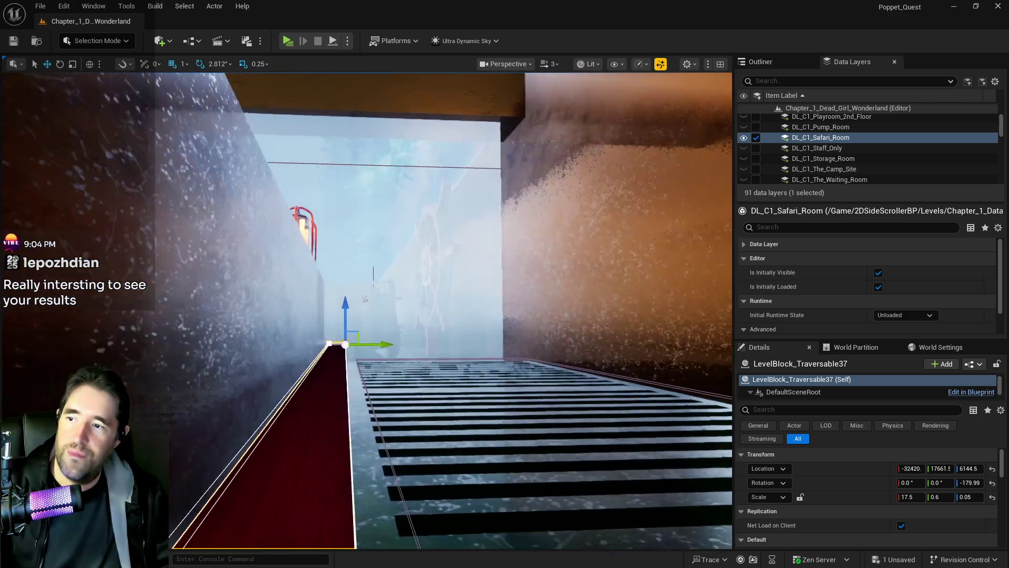
pyautogui.moveTo(630, 208); pyautogui.dragTo(630, 209)
pyautogui.moveTo(505, 226); pyautogui.dragTo(505, 234)
pyautogui.moveTo(614, 141); pyautogui.dragTo(613, 141)
pyautogui.moveTo(368, 310); pyautogui.dragTo(368, 310)
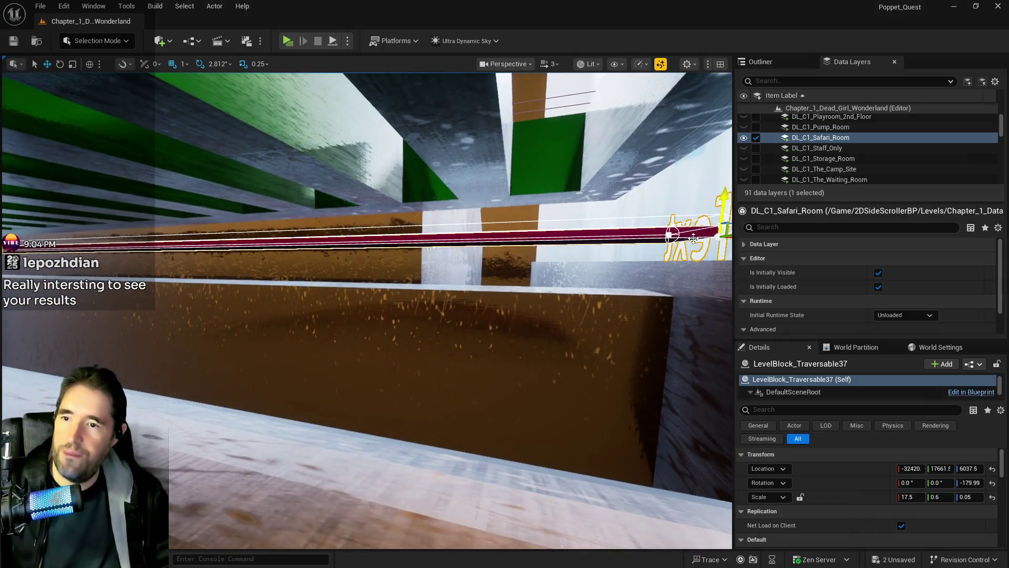
pyautogui.moveTo(691, 237); pyautogui.dragTo(685, 223)
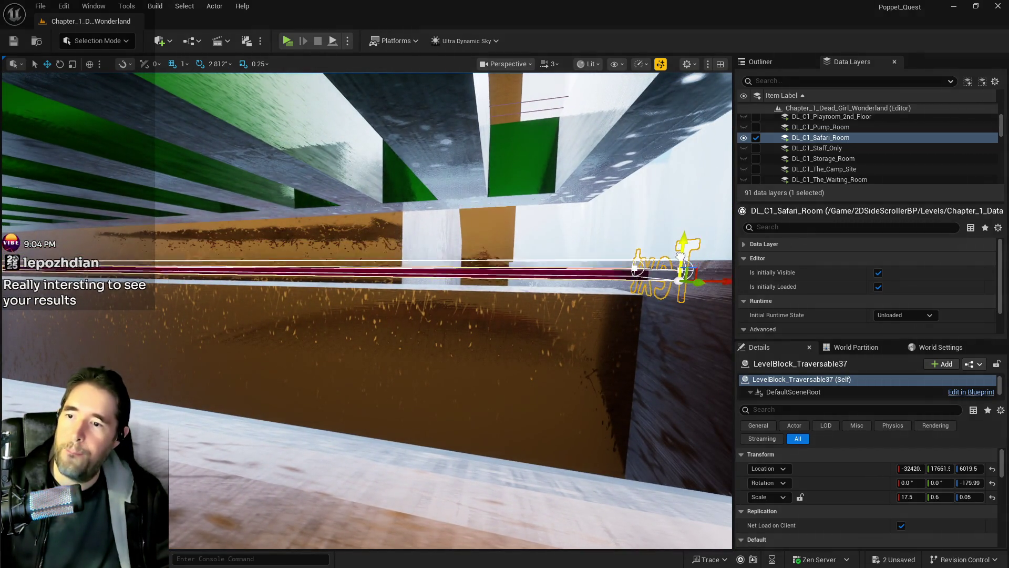
pyautogui.moveTo(368, 310); pyautogui.dragTo(590, 315)
pyautogui.moveTo(451, 356); pyautogui.dragTo(450, 355)
pyautogui.moveTo(368, 310); pyautogui.dragTo(368, 310)
pyautogui.moveTo(428, 334); pyautogui.dragTo(429, 334)
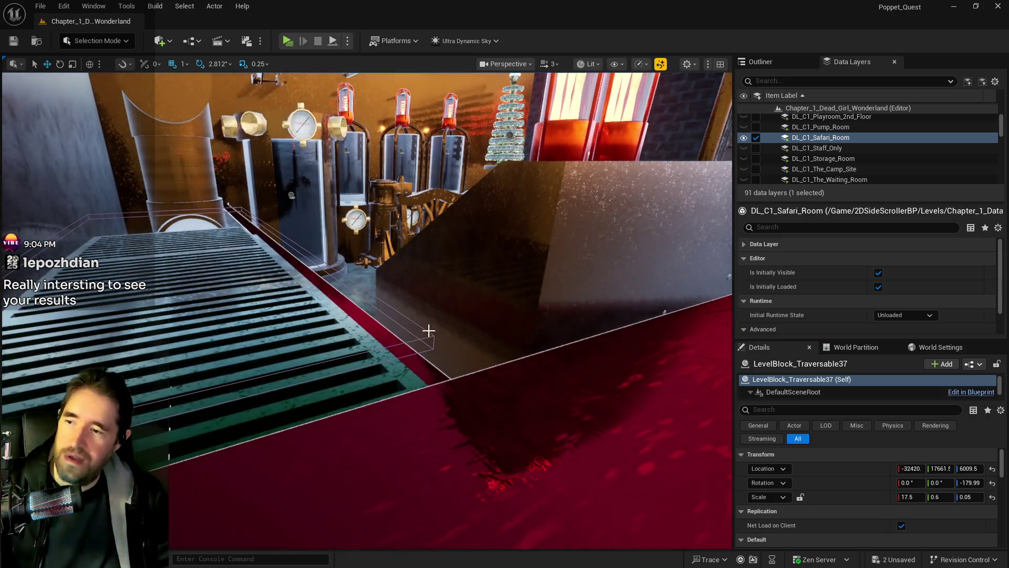
pyautogui.click(430, 336)
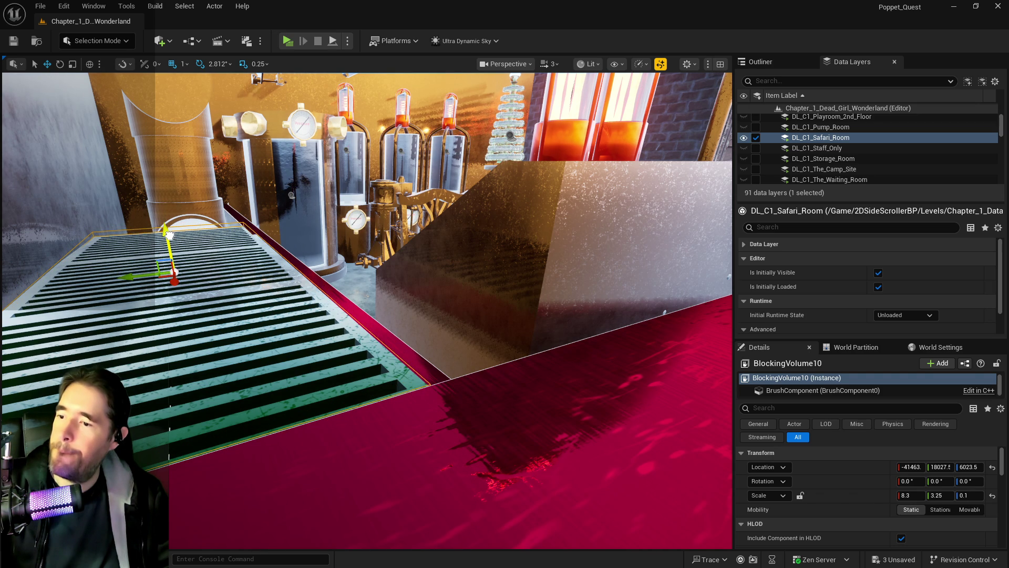
# Step: Set BP_Grate_Spline10's Location Z to 5994, matching BP_Grate_Spline8
pyautogui.click(382, 380)
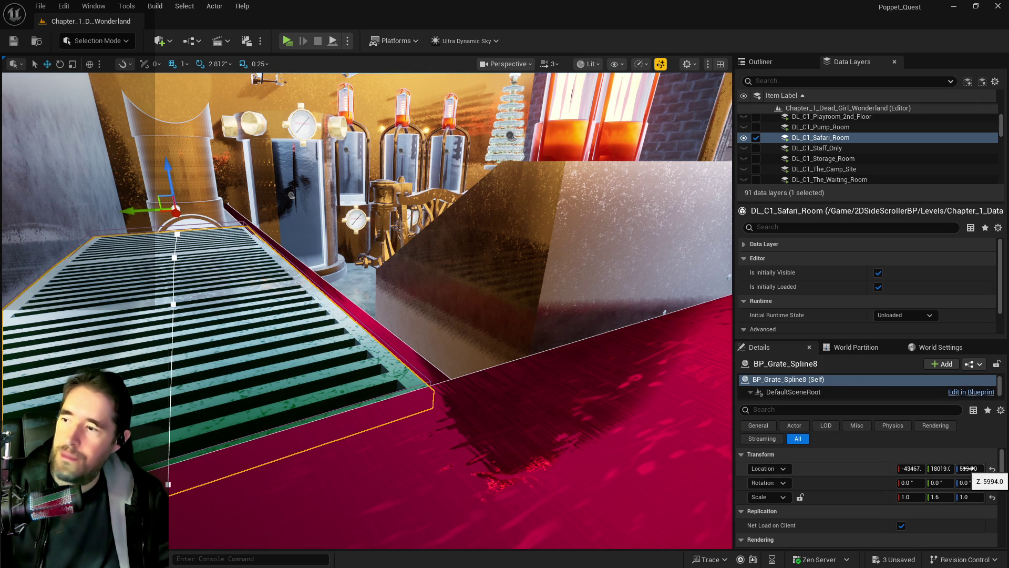
pyautogui.moveTo(368, 315); pyautogui.dragTo(292, 352)
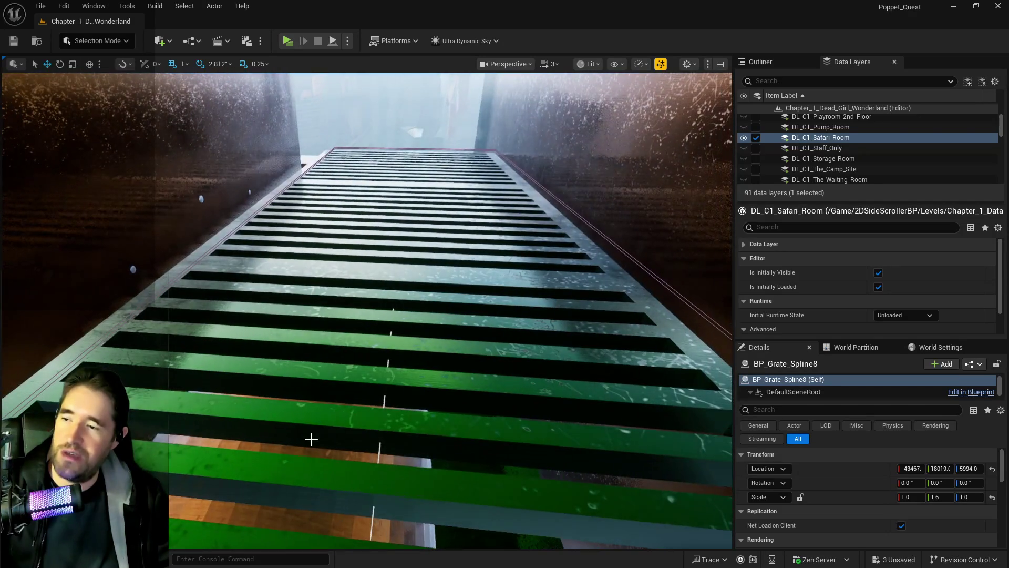
pyautogui.click(404, 220)
pyautogui.click(972, 468)
pyautogui.write('5994')
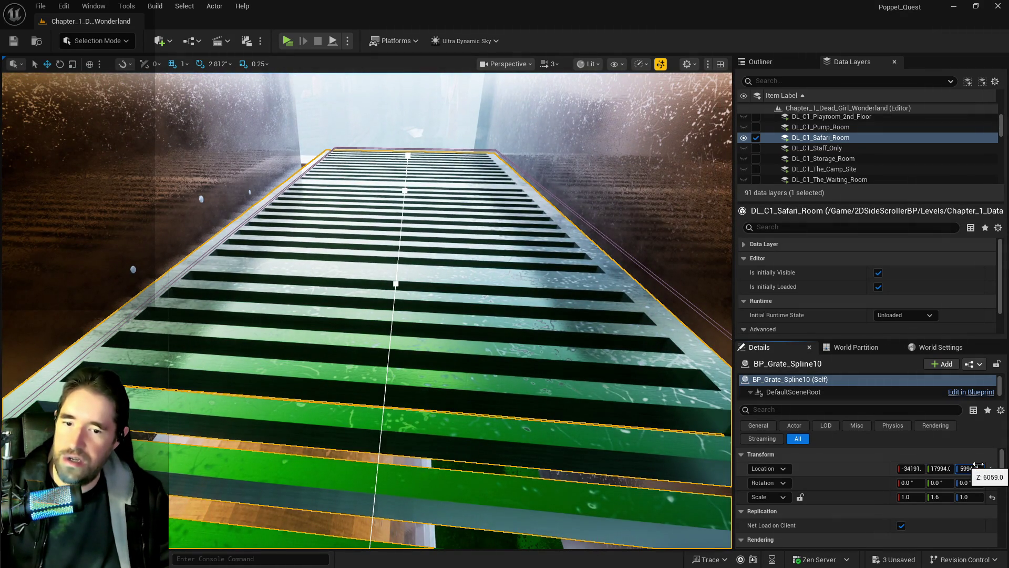
pyautogui.press('Return')
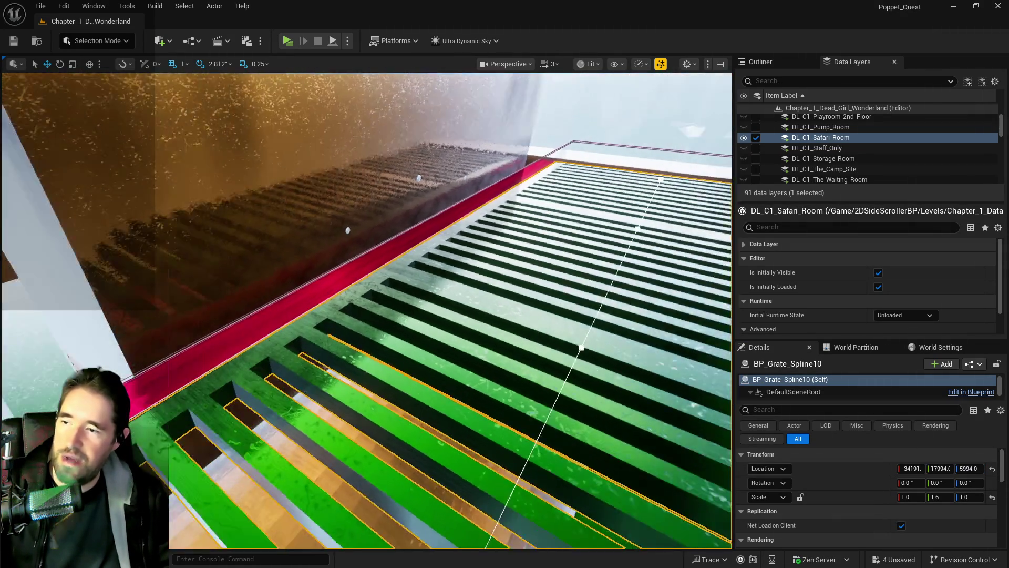
# Step: Select and frame the blocking volume over the green grate
pyautogui.moveTo(304, 278); pyautogui.dragTo(305, 278)
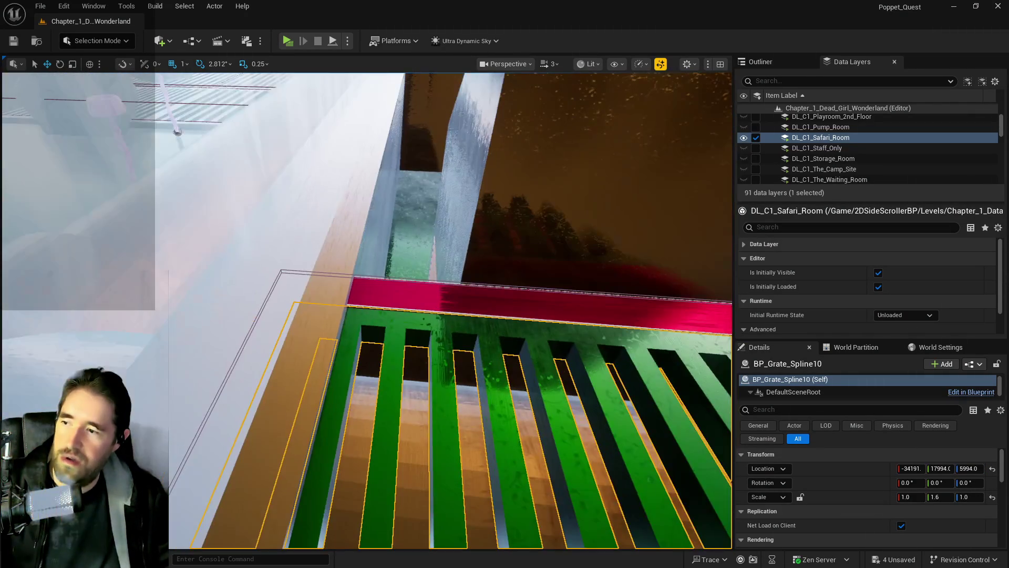
pyautogui.click(281, 269)
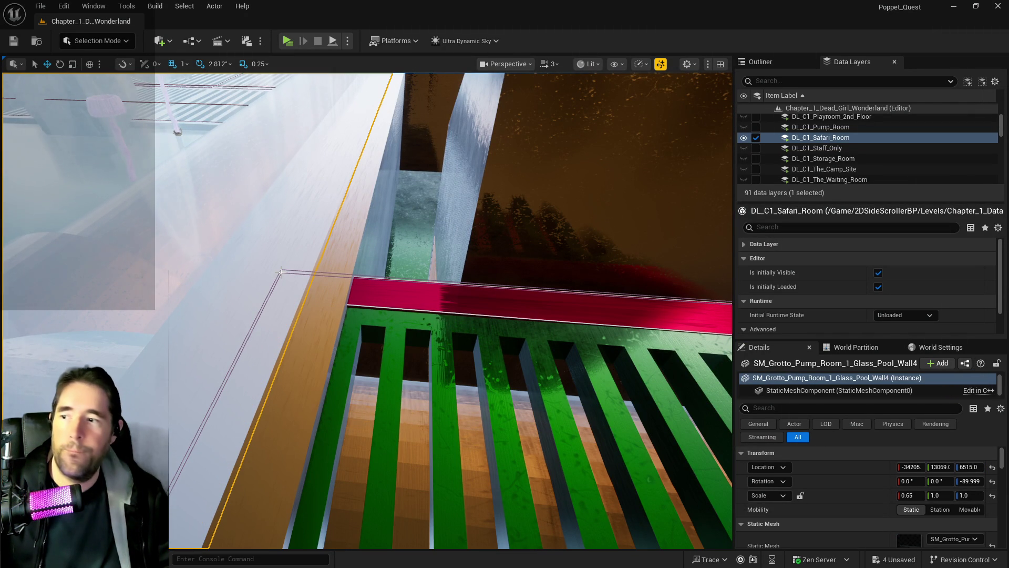
pyautogui.click(331, 272)
pyautogui.press('f')
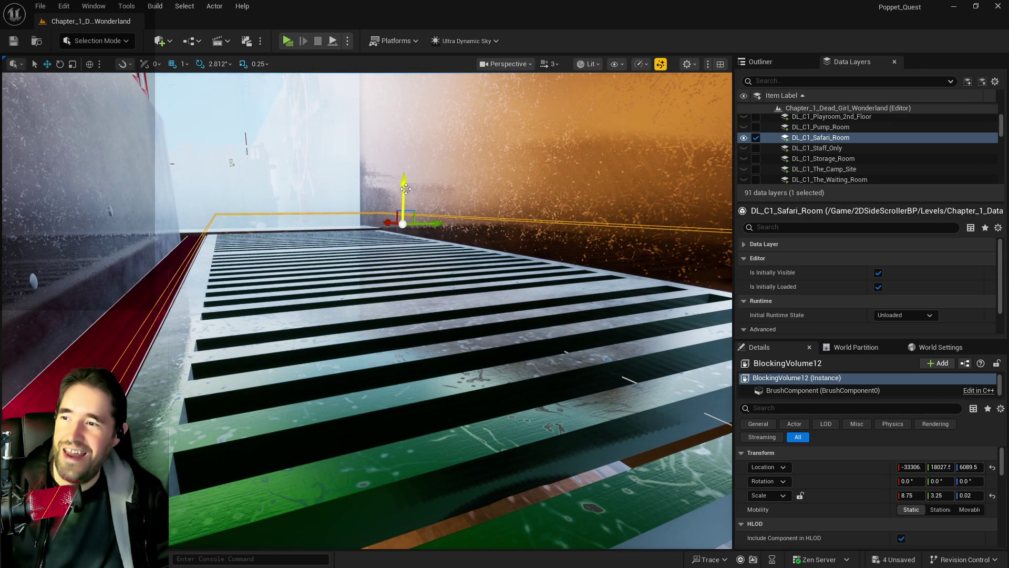
# Step: Move BlockingVolume12 down to Z 6012.5 and sideways onto the grating, then save all changes
pyautogui.moveTo(405, 188)
pyautogui.mouseDown()
pyautogui.moveTo(413, 230)
pyautogui.moveTo(310, 74)
pyautogui.mouseUp()
pyautogui.moveTo(477, 215)
pyautogui.mouseDown()
pyautogui.moveTo(462, 169)
pyautogui.moveTo(420, 195)
pyautogui.moveTo(394, 182)
pyautogui.mouseUp()
pyautogui.moveTo(111, 129); pyautogui.dragTo(112, 130)
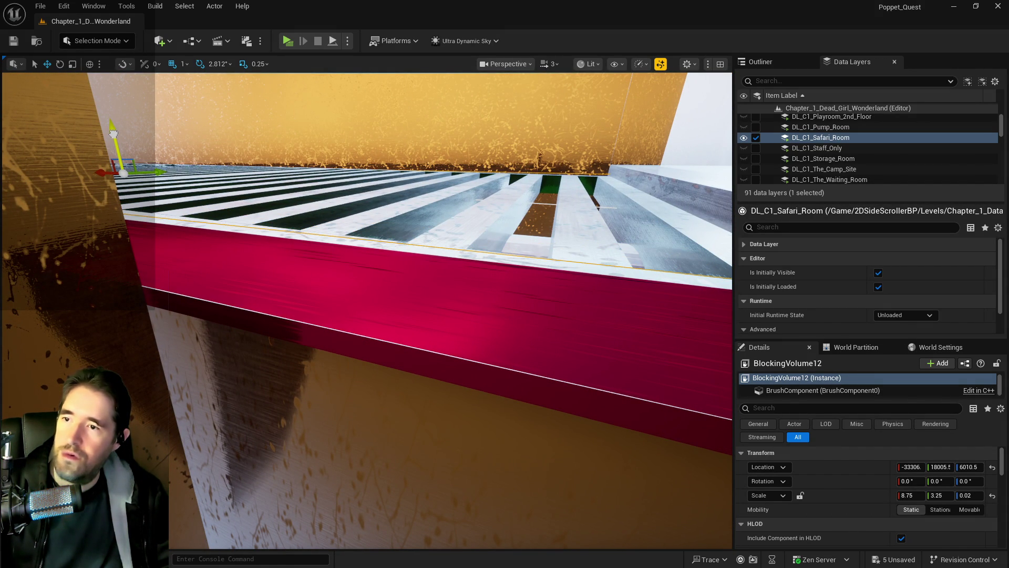
pyautogui.moveTo(117, 175); pyautogui.dragTo(121, 171)
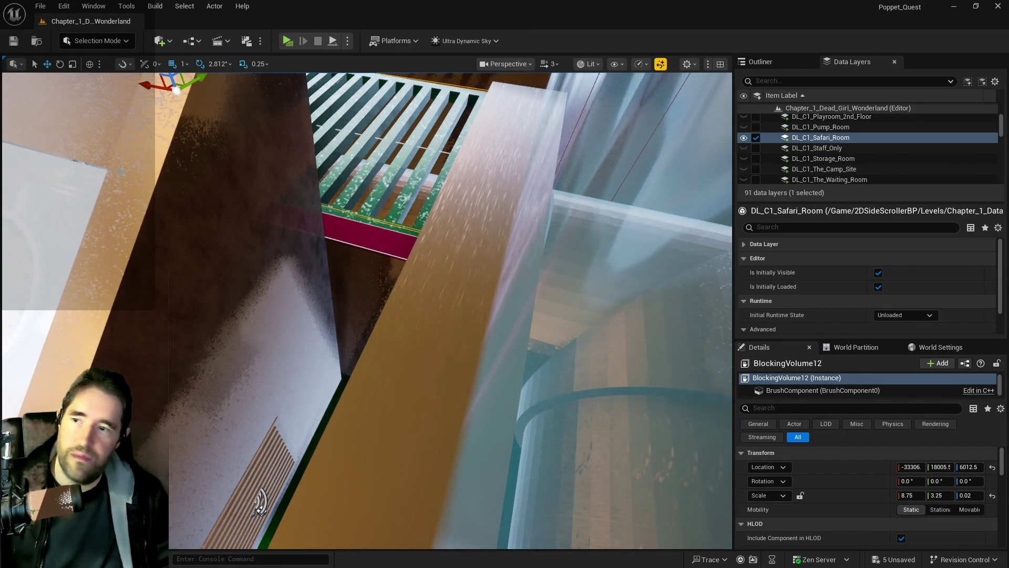
pyautogui.hotkey('ctrl', 's')
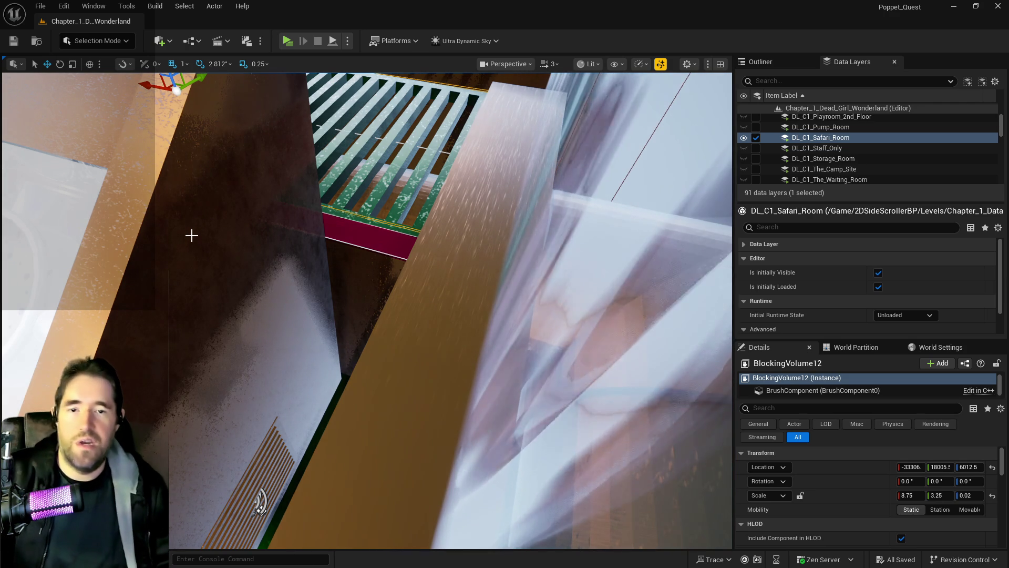
pyautogui.moveTo(286, 283)
pyautogui.mouseDown()
pyautogui.moveTo(158, 84)
pyautogui.moveTo(358, 197)
pyautogui.moveTo(359, 302)
pyautogui.moveTo(405, 295)
pyautogui.mouseUp()
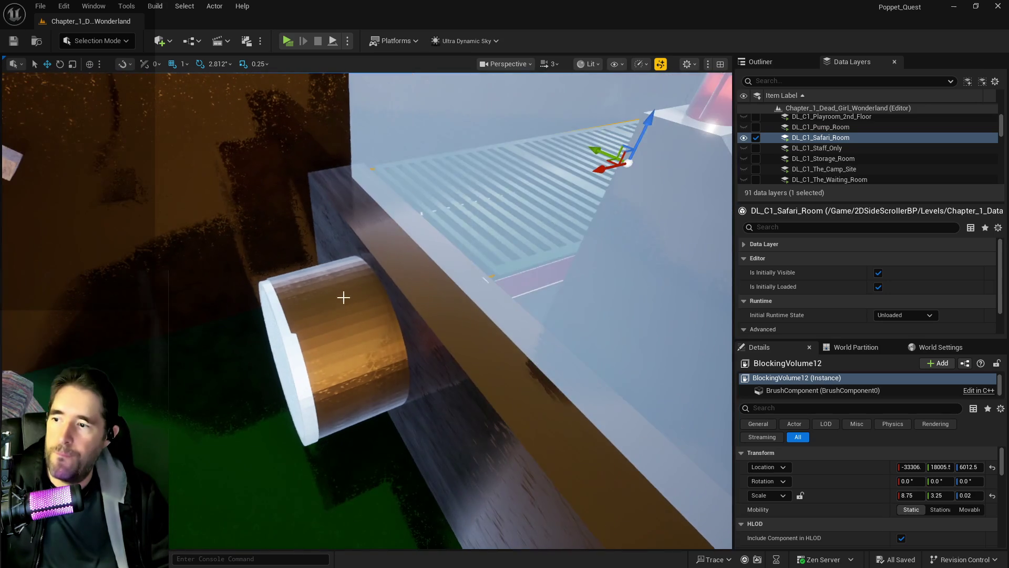
# Step: Select BP_Pipe_Spline21 and fly along its route down the green slide to the end cap
pyautogui.click(340, 326)
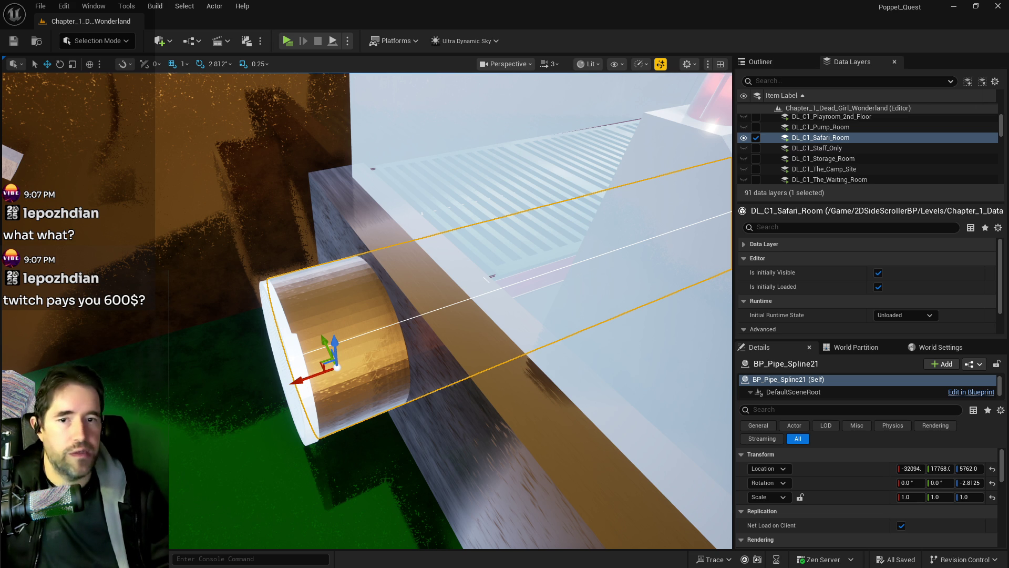
pyautogui.moveTo(534, 408); pyautogui.dragTo(534, 410)
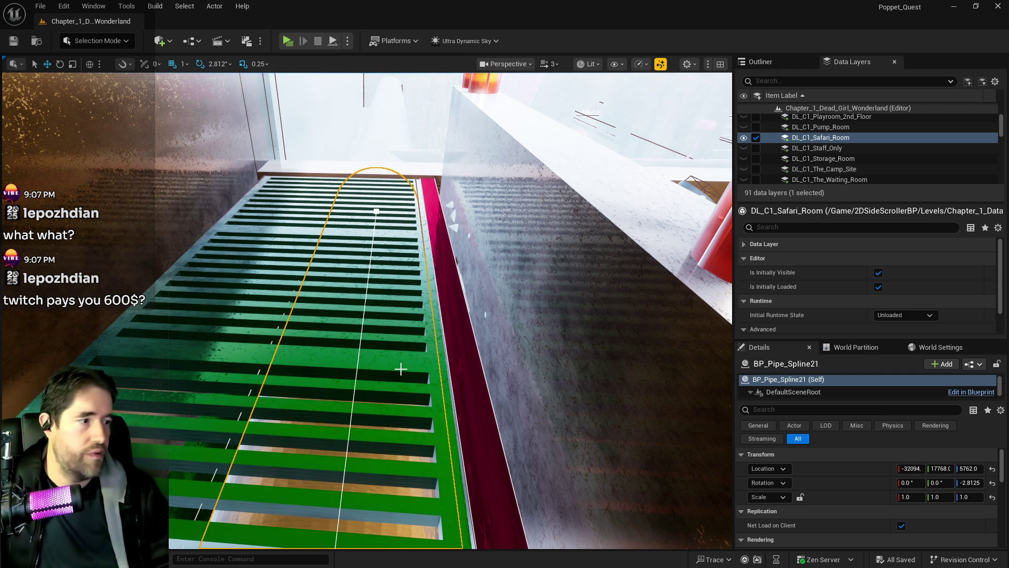
pyautogui.press('w')
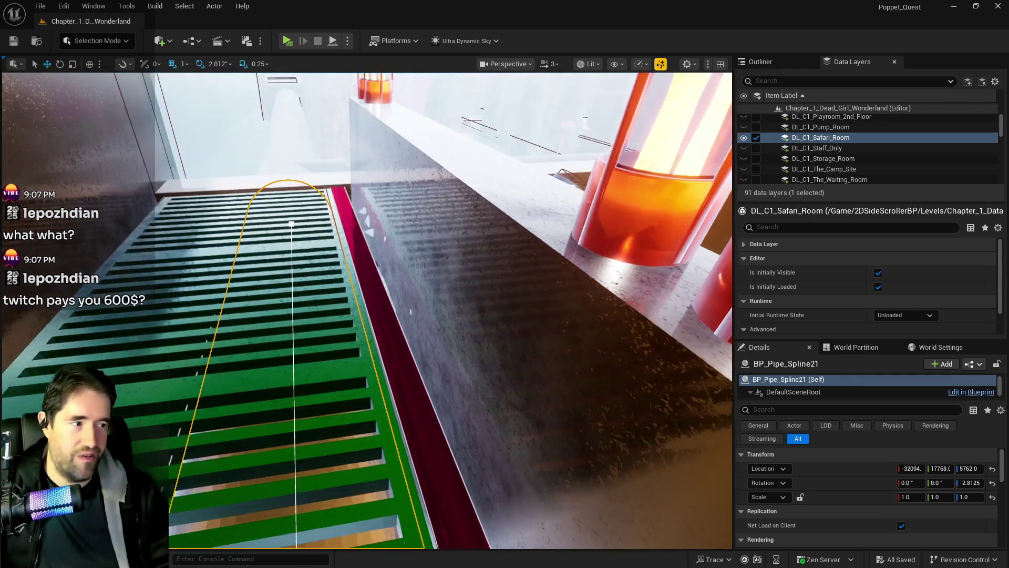
pyautogui.press('w')
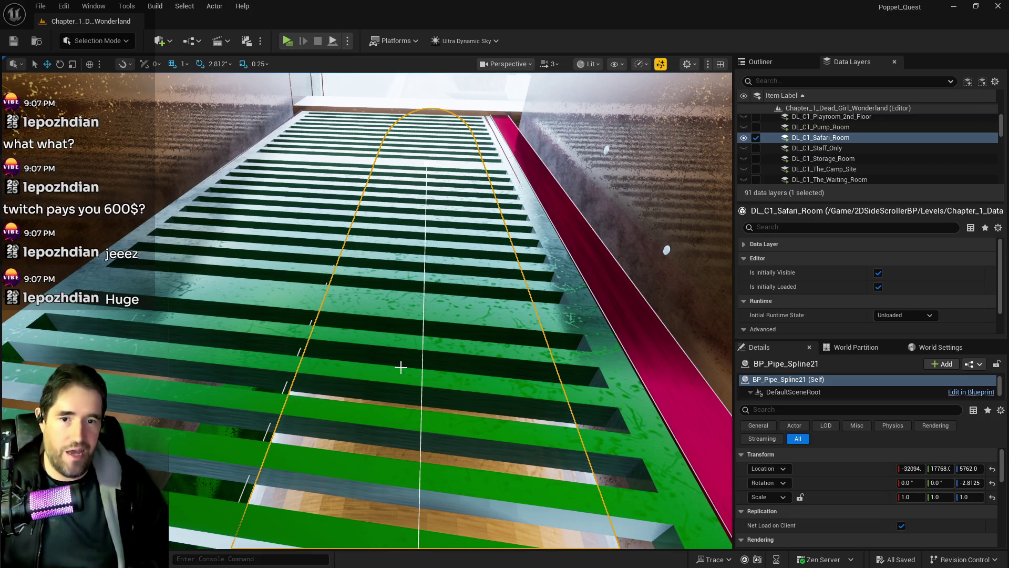
pyautogui.moveTo(541, 360)
pyautogui.mouseDown()
pyautogui.moveTo(510, 310)
pyautogui.moveTo(290, 462)
pyautogui.moveTo(526, 378)
pyautogui.moveTo(502, 302)
pyautogui.moveTo(473, 325)
pyautogui.moveTo(421, 295)
pyautogui.mouseUp()
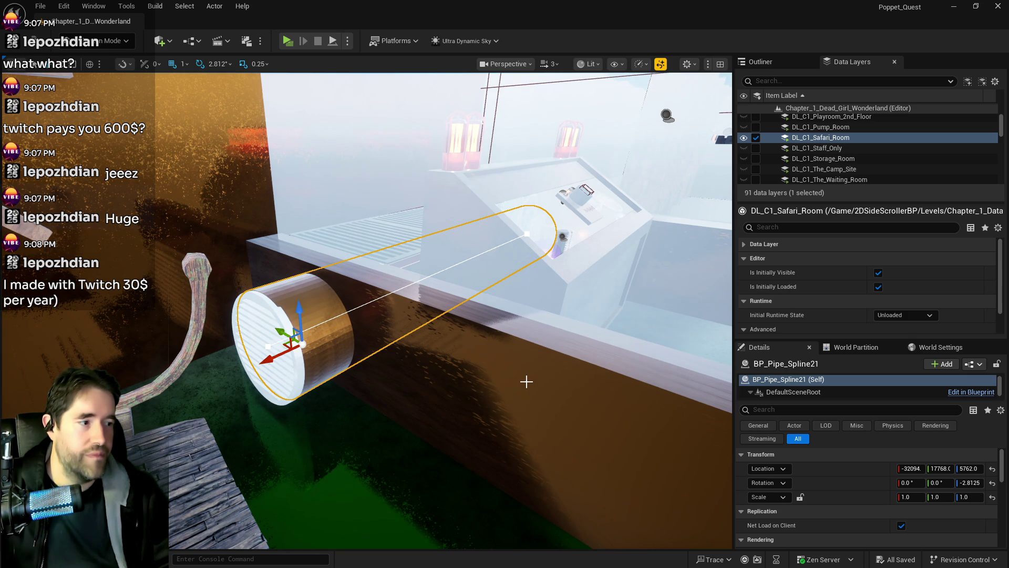
pyautogui.moveTo(479, 394); pyautogui.dragTo(290, 322)
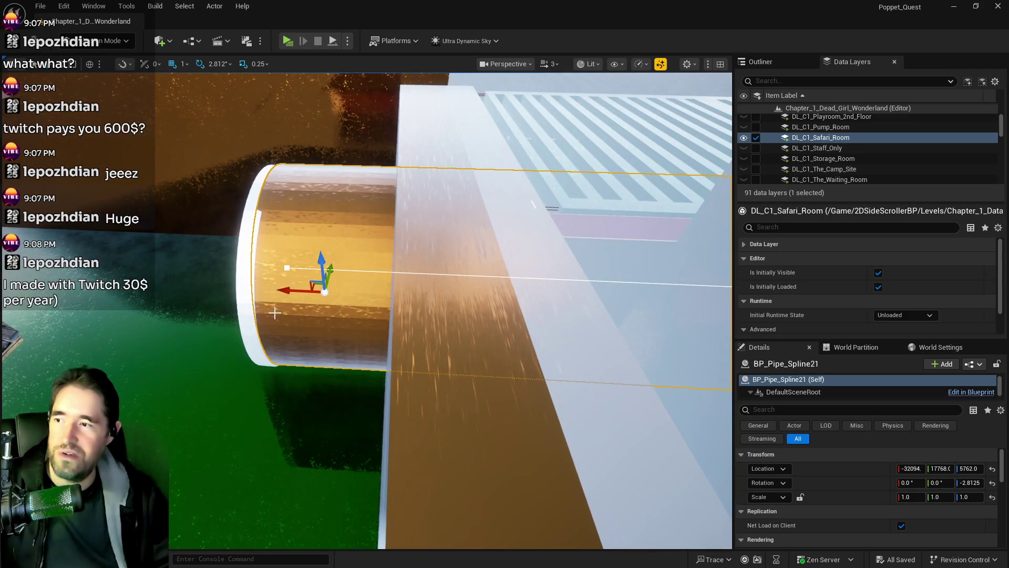
# Step: Set the pipe end grate's pitch to 0 and raise it from Z 5935 to 5938, then save
pyautogui.click(290, 321)
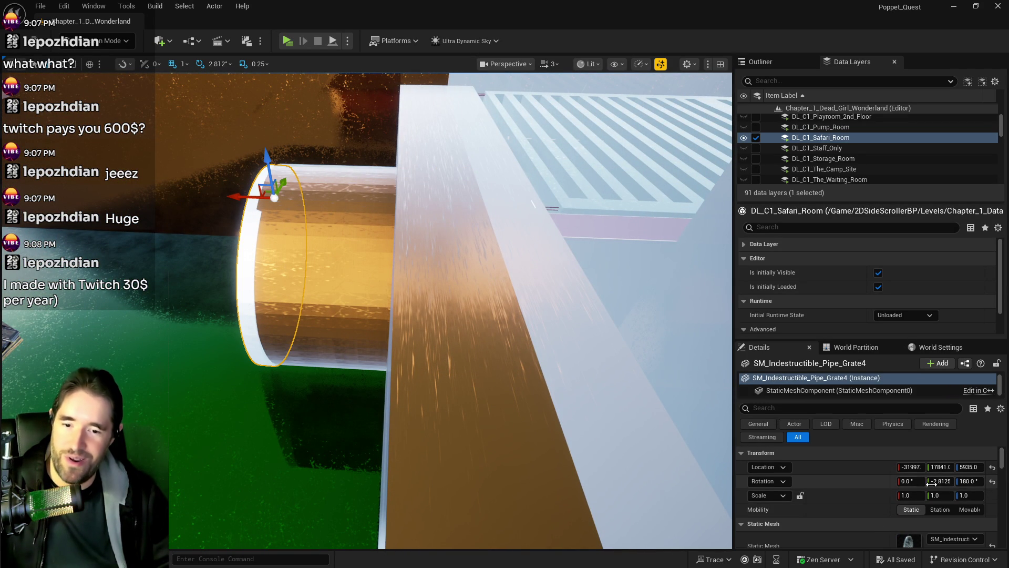
pyautogui.click(936, 481)
pyautogui.write('0')
pyautogui.press('Return')
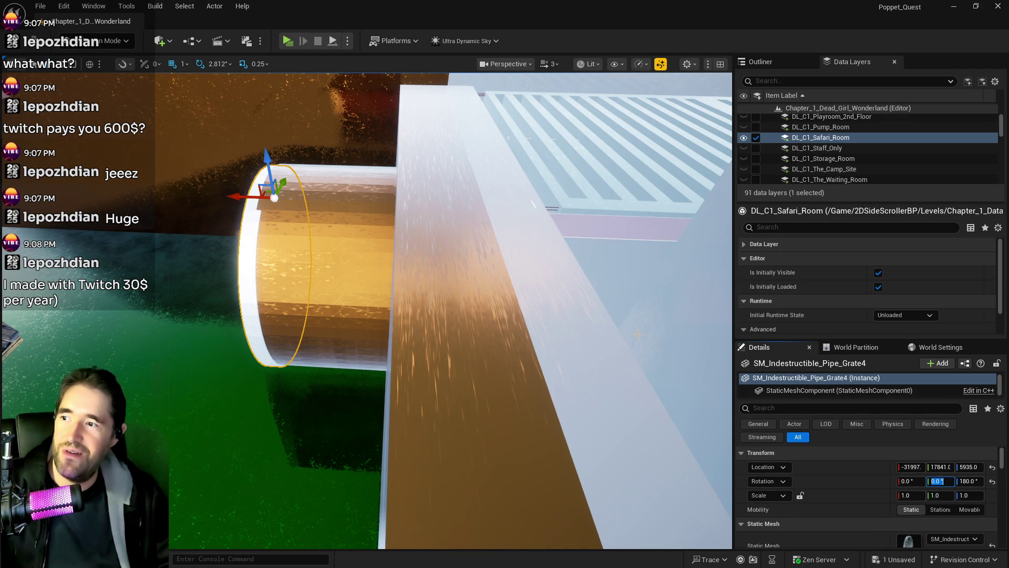
pyautogui.press('f')
pyautogui.moveTo(387, 231); pyautogui.dragTo(385, 231)
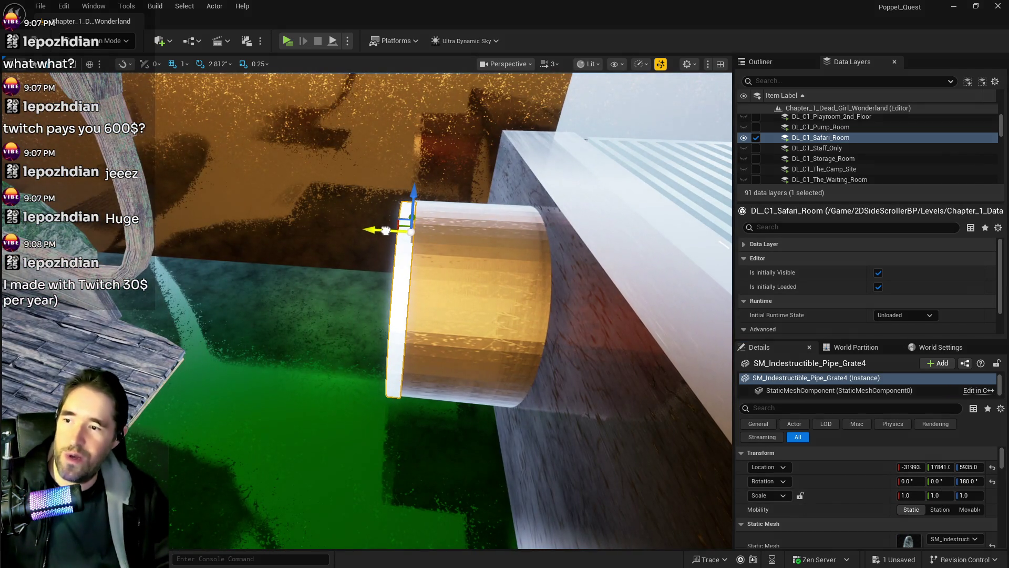
pyautogui.moveTo(412, 197); pyautogui.dragTo(433, 235)
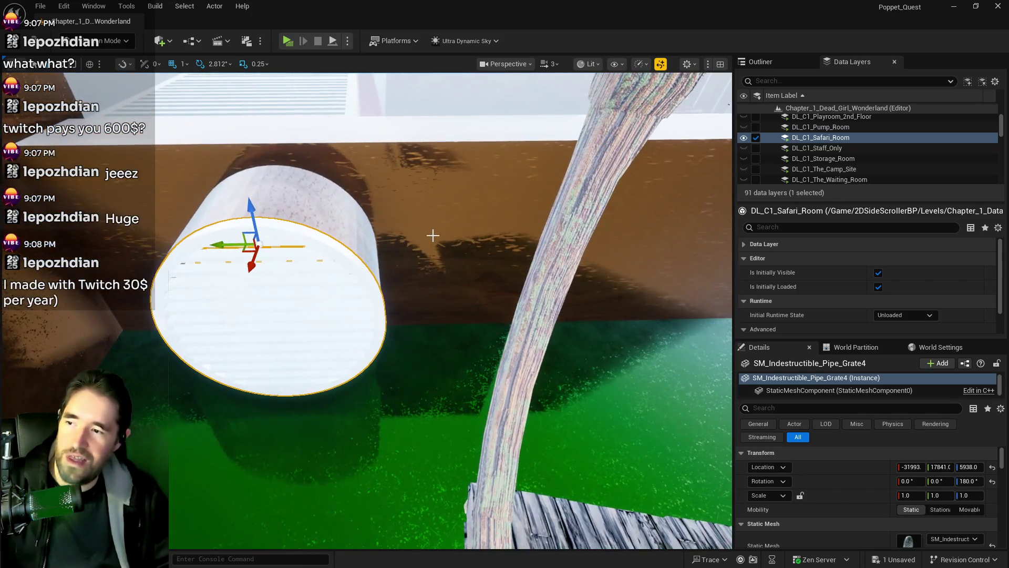
pyautogui.hotkey('ctrl', 's')
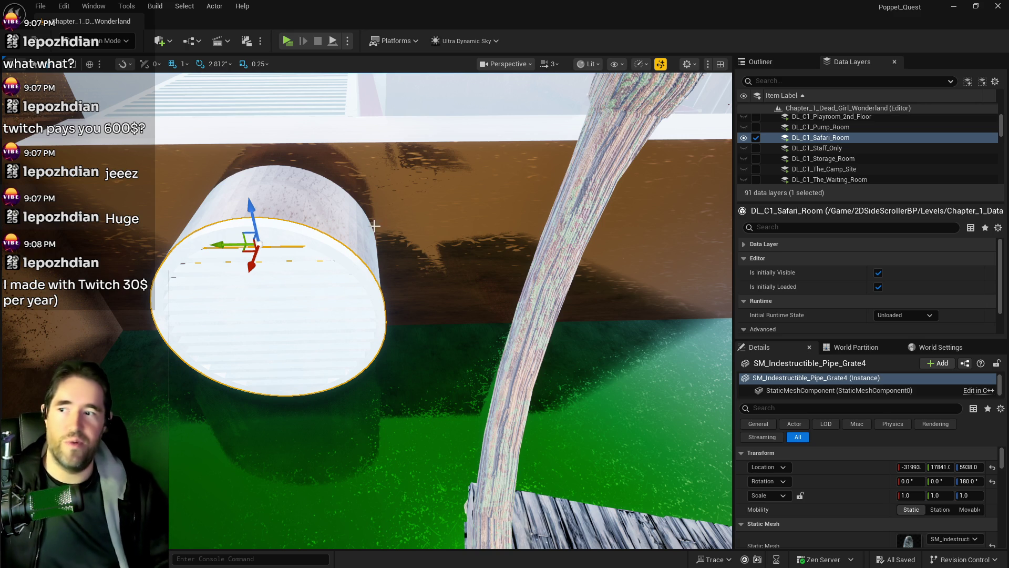
pyautogui.moveTo(436, 349)
pyautogui.mouseDown()
pyautogui.moveTo(436, 284)
pyautogui.moveTo(437, 315)
pyautogui.moveTo(420, 326)
pyautogui.moveTo(421, 287)
pyautogui.moveTo(428, 324)
pyautogui.moveTo(419, 349)
pyautogui.mouseUp()
# Step: Slide BP_Pipe_Spline19's end spline point slightly left to meet the neighbouring pipe, then save
pyautogui.click(377, 330)
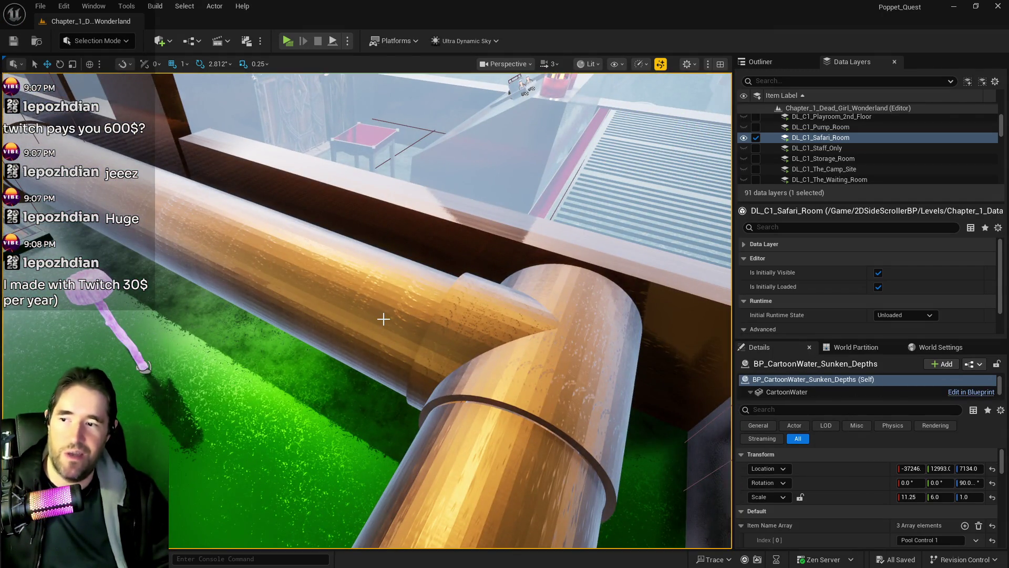
pyautogui.scroll(3, 383, 319)
pyautogui.scroll(2, 388, 317)
pyautogui.click(402, 315)
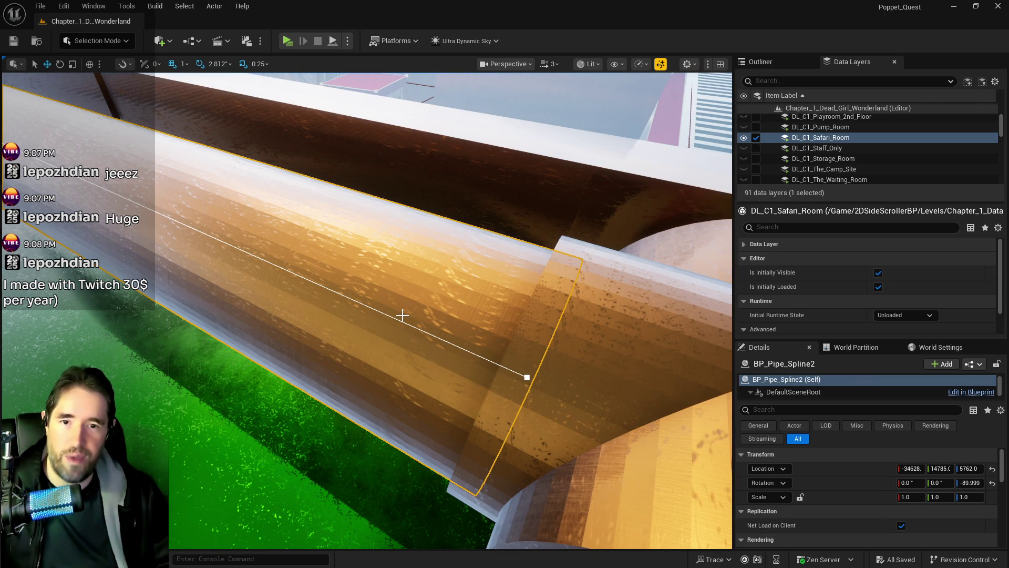
pyautogui.moveTo(402, 315); pyautogui.dragTo(402, 315)
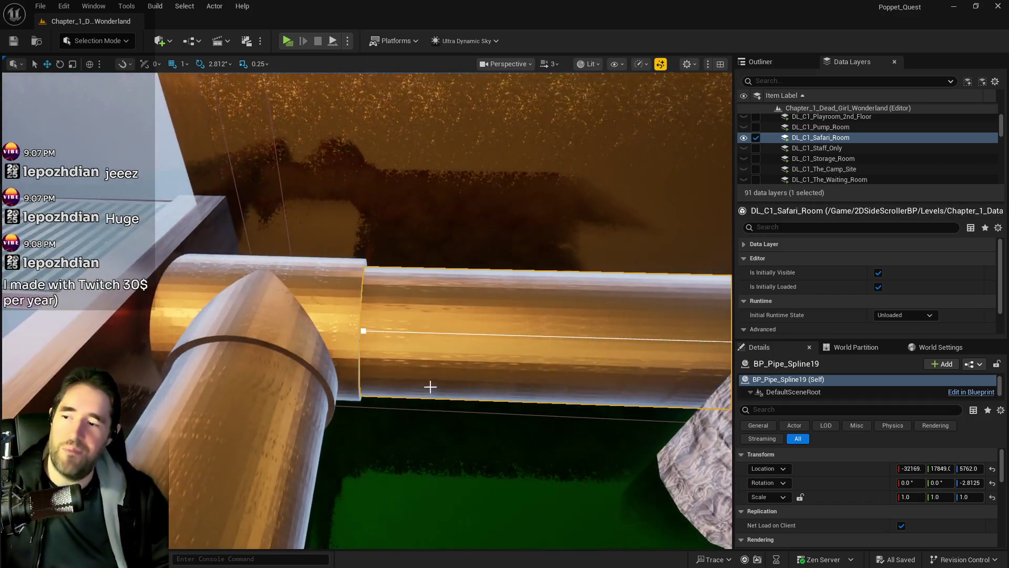
pyautogui.click(365, 331)
pyautogui.moveTo(338, 330); pyautogui.dragTo(331, 334)
pyautogui.hotkey('ctrl', 's')
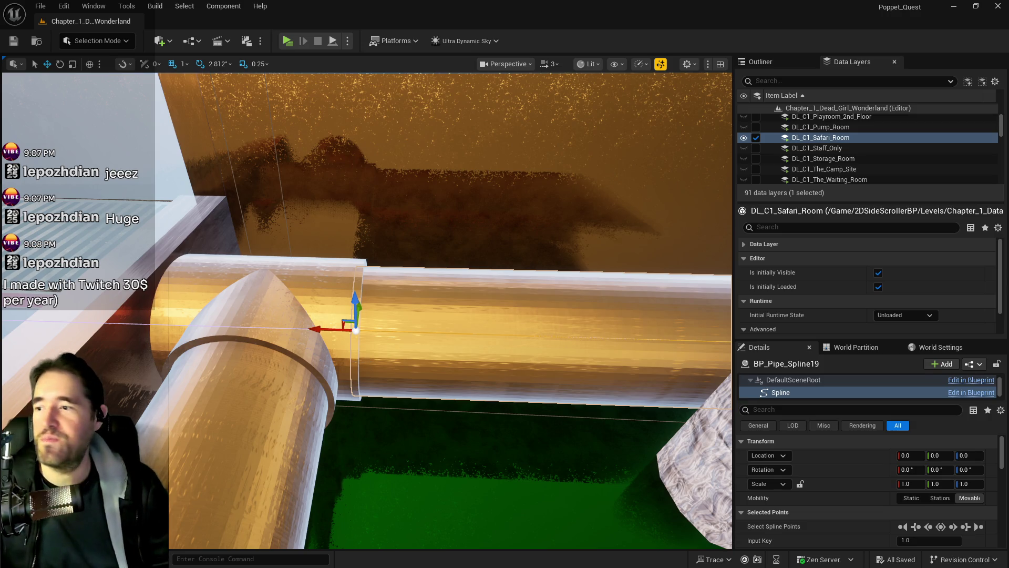
# Step: Select SM_Pipe_3_Way9 and focus the viewport on it
pyautogui.click(302, 342)
pyautogui.press('f')
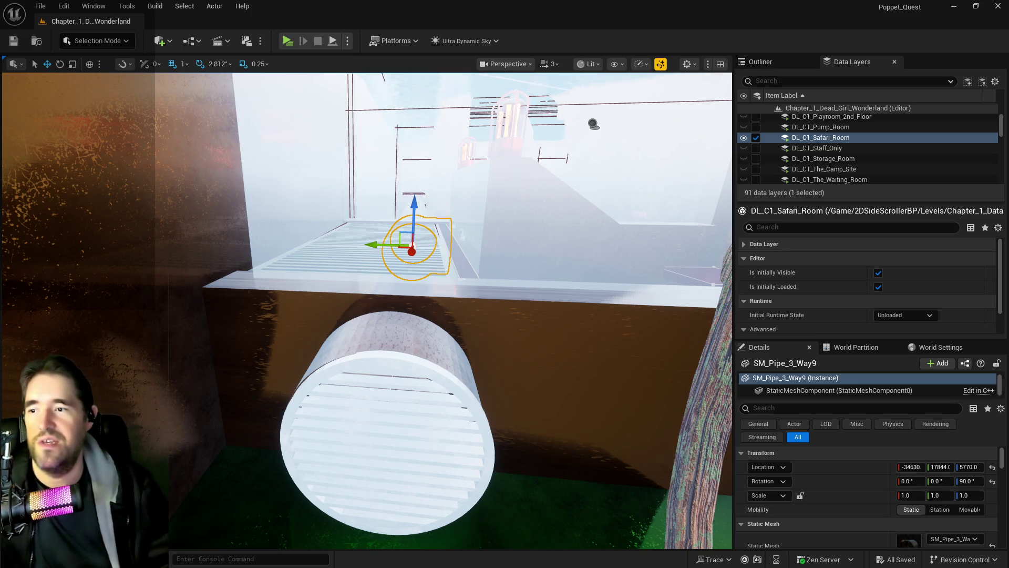
# Step: Orbit around the three-way pipe junction, ending above the pipe end
pyautogui.press('w')
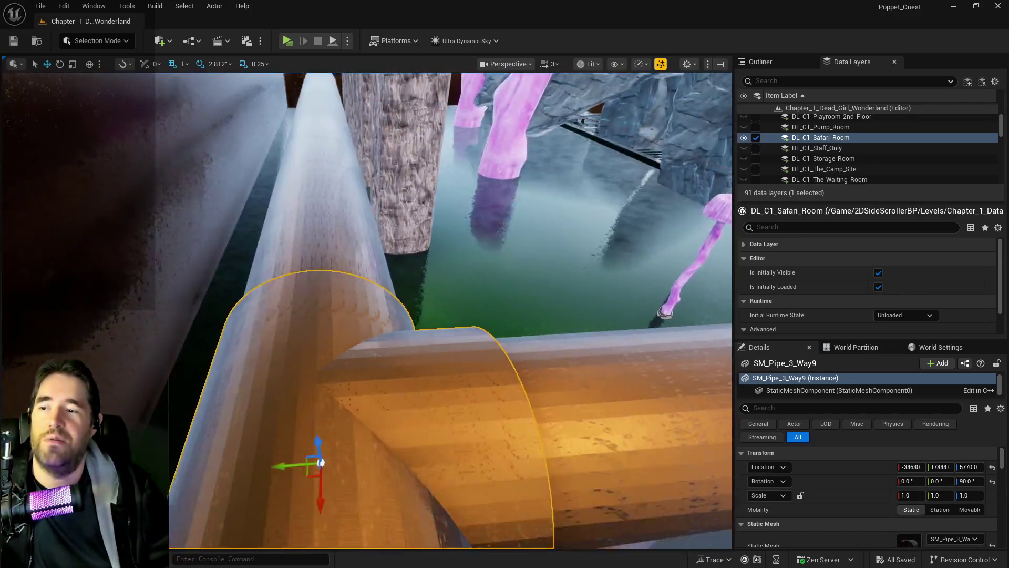
pyautogui.moveTo(412, 344)
pyautogui.mouseDown()
pyautogui.moveTo(294, 328)
pyautogui.moveTo(412, 344)
pyautogui.mouseUp()
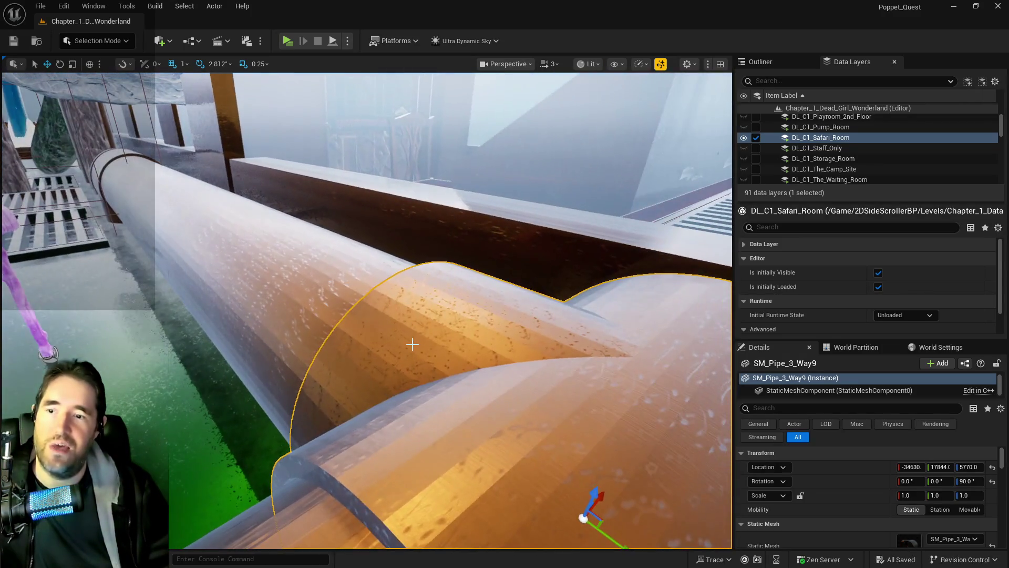
pyautogui.moveTo(354, 333)
pyautogui.mouseDown()
pyautogui.moveTo(336, 326)
pyautogui.moveTo(368, 315)
pyautogui.moveTo(353, 331)
pyautogui.mouseUp()
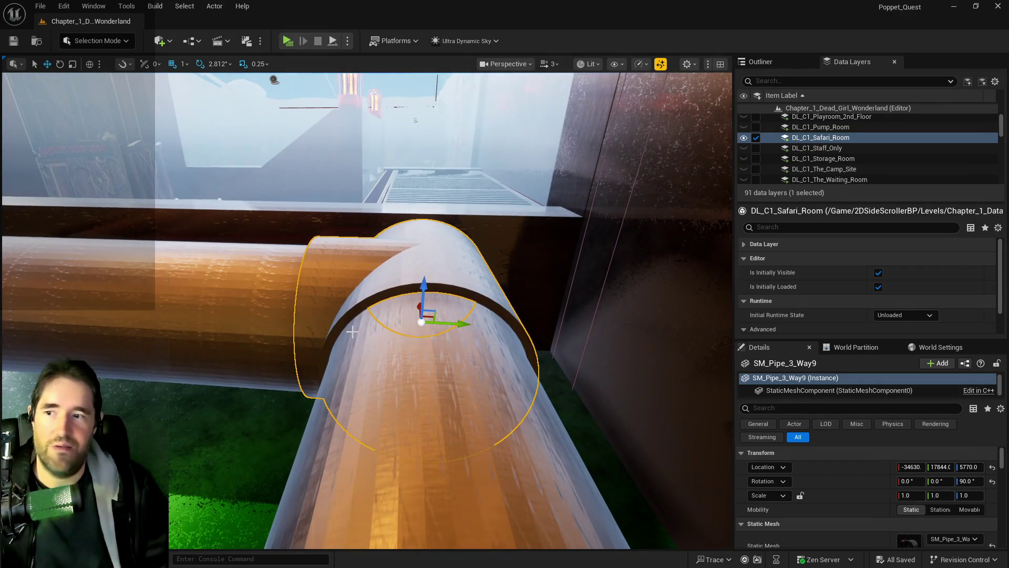
pyautogui.moveTo(462, 345); pyautogui.dragTo(457, 305)
pyautogui.moveTo(352, 258)
pyautogui.mouseDown()
pyautogui.moveTo(352, 336)
pyautogui.moveTo(412, 322)
pyautogui.mouseUp()
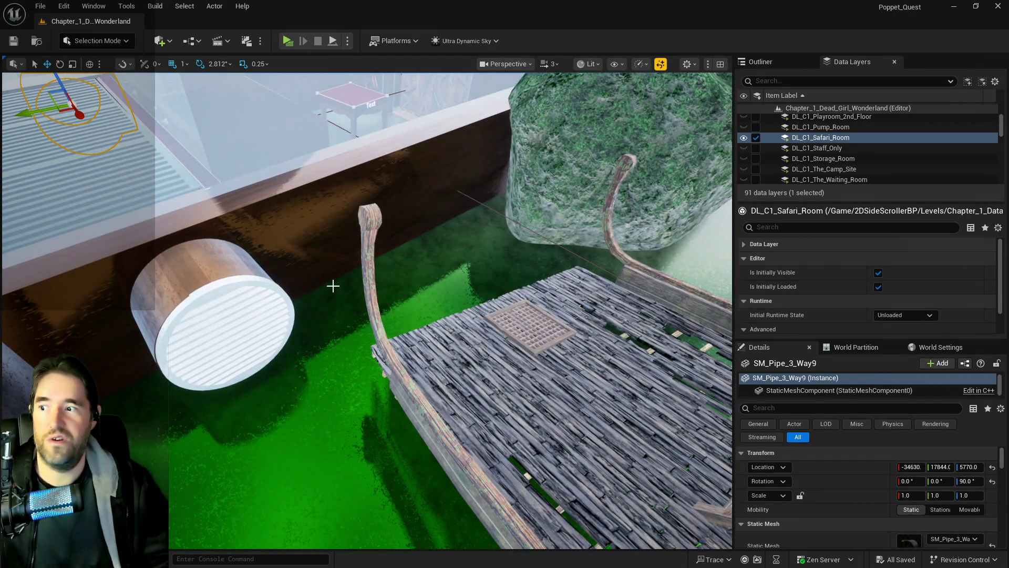
pyautogui.moveTo(348, 292); pyautogui.dragTo(335, 285)
# Step: Move SM_Indestructible_Pipe_Grate4 along Y from 17843 to 17848
pyautogui.click(388, 272)
pyautogui.scroll(5, 388, 272)
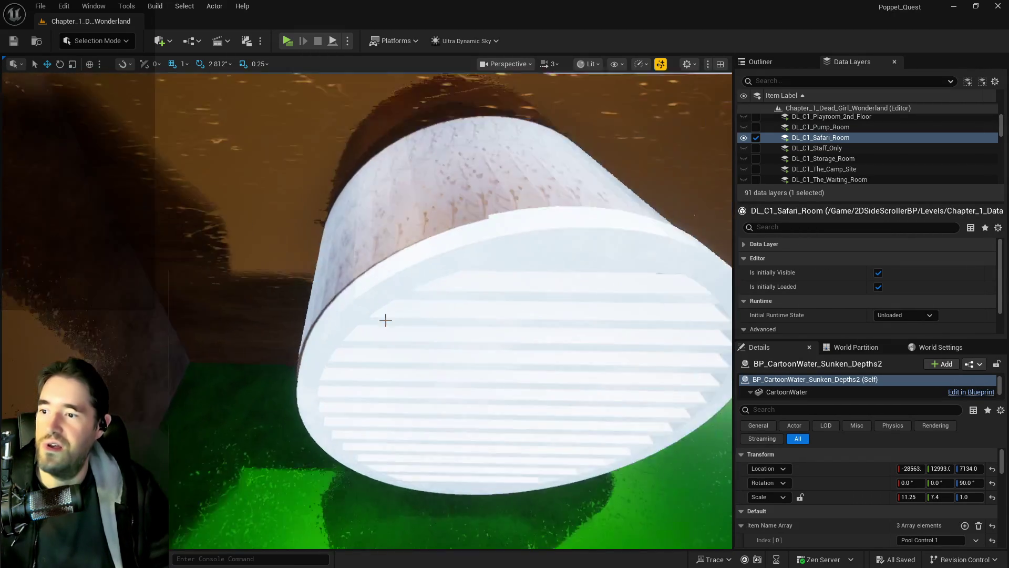
pyautogui.click(387, 271)
pyautogui.moveTo(418, 246); pyautogui.dragTo(422, 245)
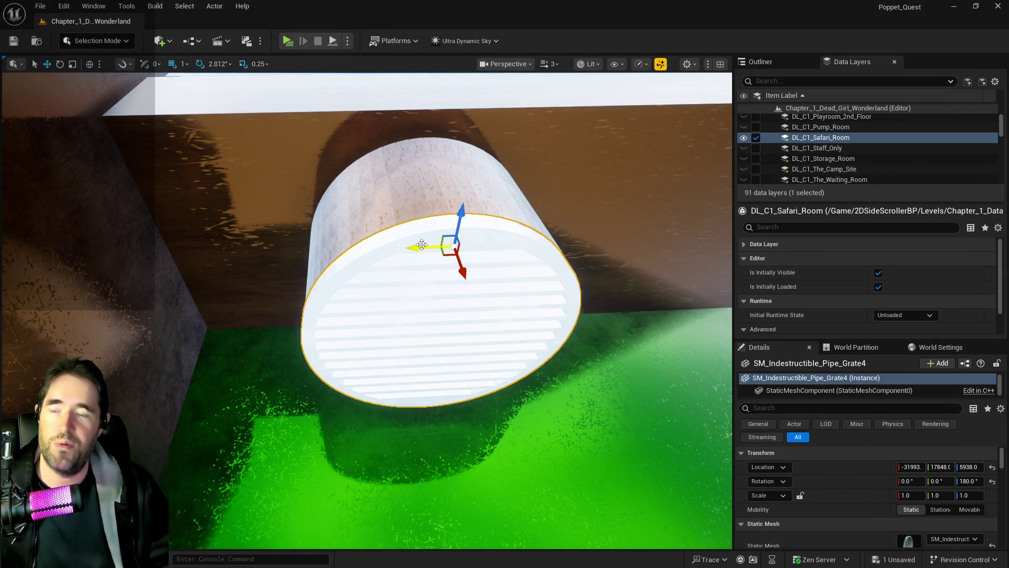
# Step: Save the grate nudge and fly the view up along the long grate
pyautogui.hotkey('ctrl', 's')
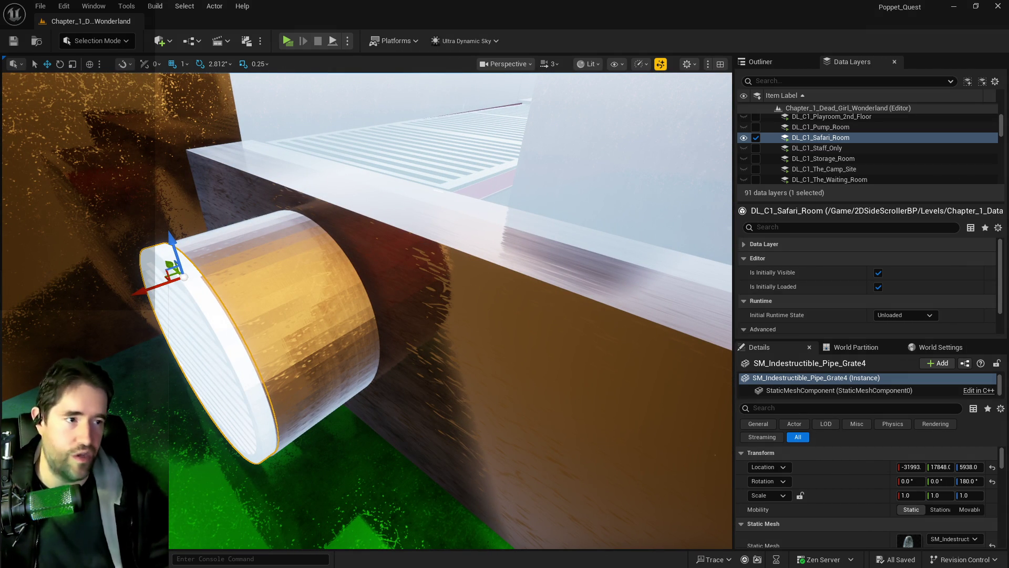
pyautogui.moveTo(585, 353); pyautogui.dragTo(585, 353)
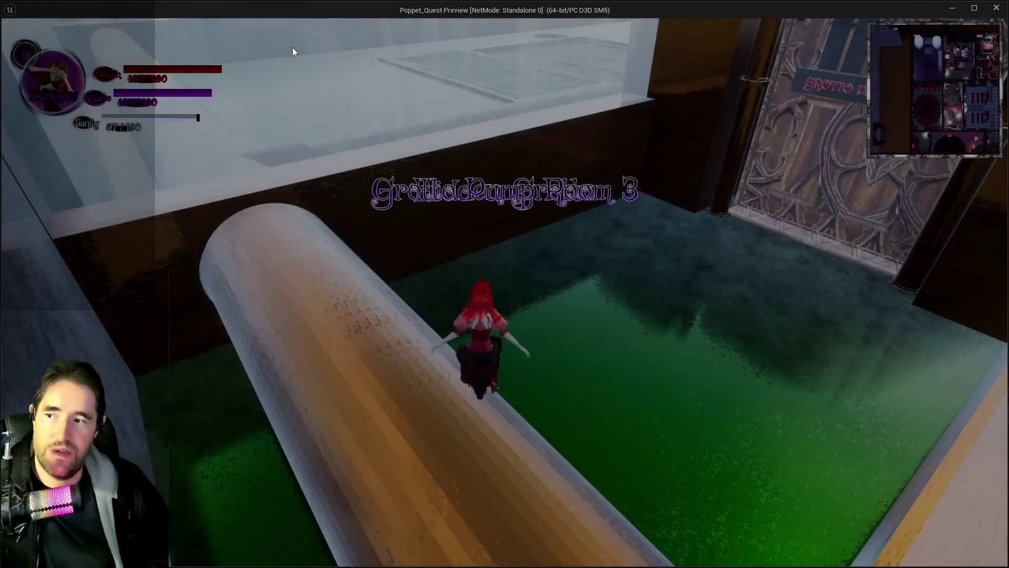
pyautogui.press('w')
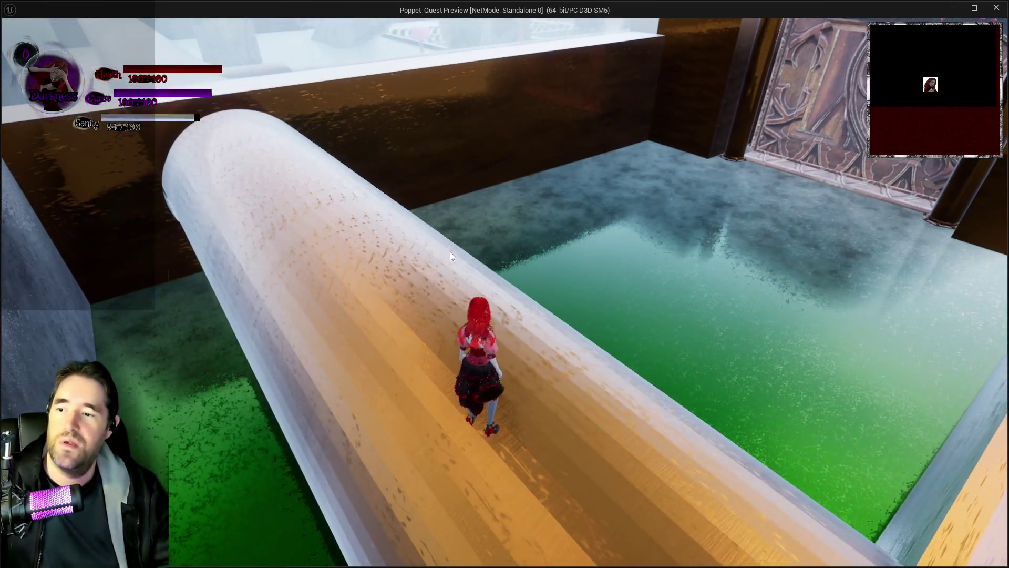
pyautogui.press('Escape')
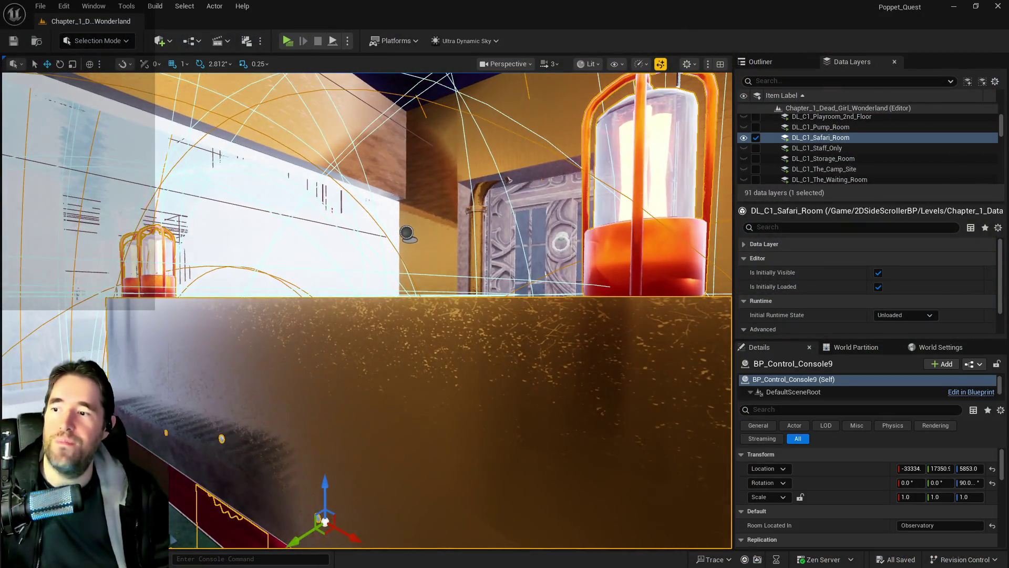
# Step: Select the control console, lamps and floor grate props together
pyautogui.press('f')
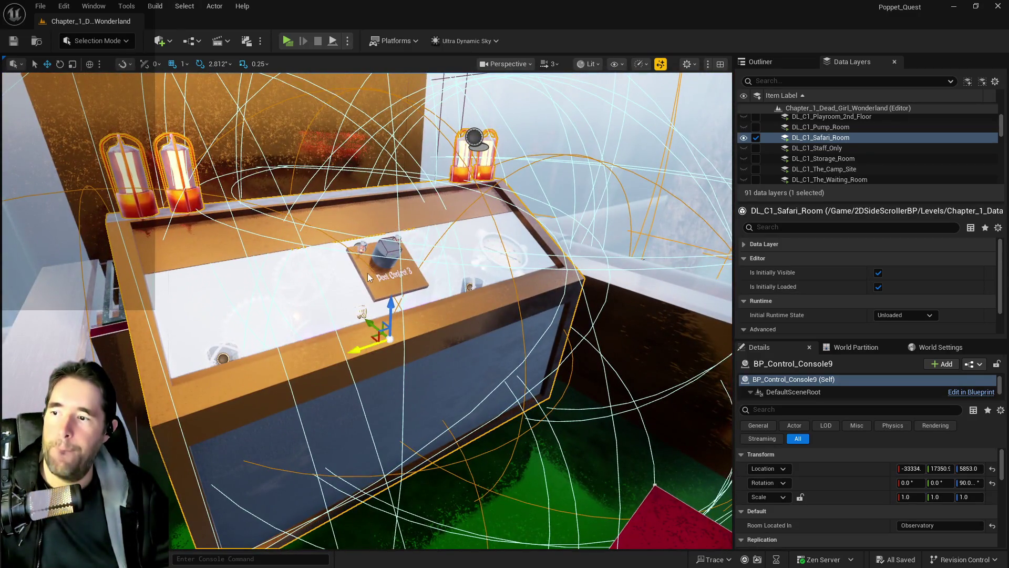
pyautogui.click(639, 477)
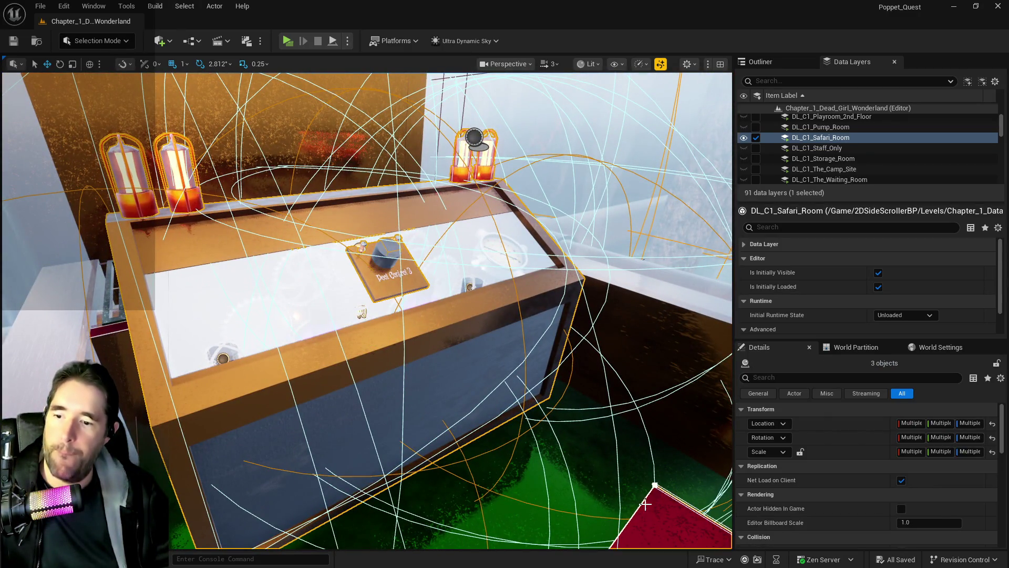
pyautogui.press('f')
pyautogui.keyDown('ctrl'); pyautogui.click(500, 426); pyautogui.keyUp('ctrl')
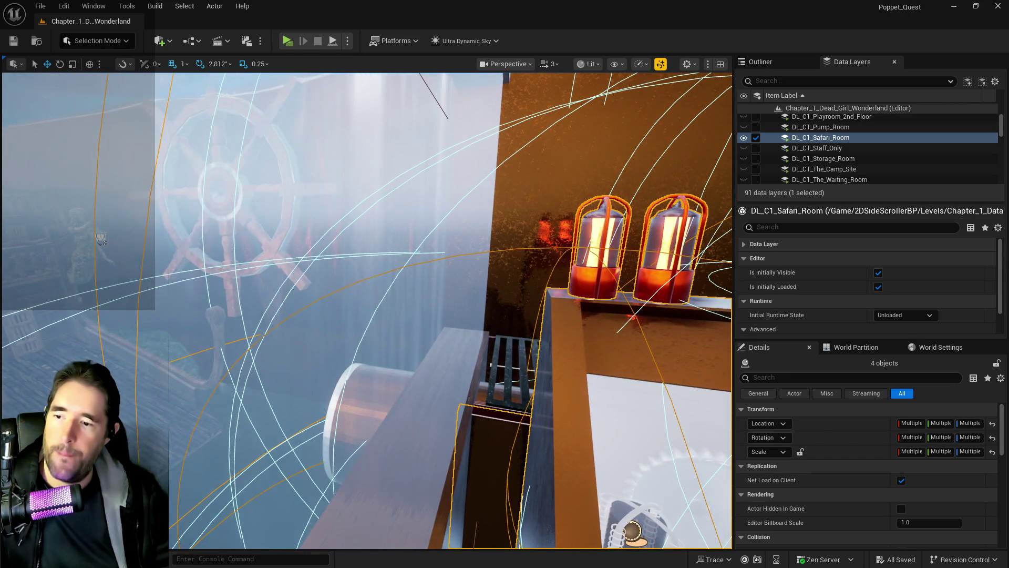
pyautogui.press('f')
pyautogui.keyDown('ctrl'); pyautogui.click(400, 337); pyautogui.keyUp('ctrl')
pyautogui.press('f')
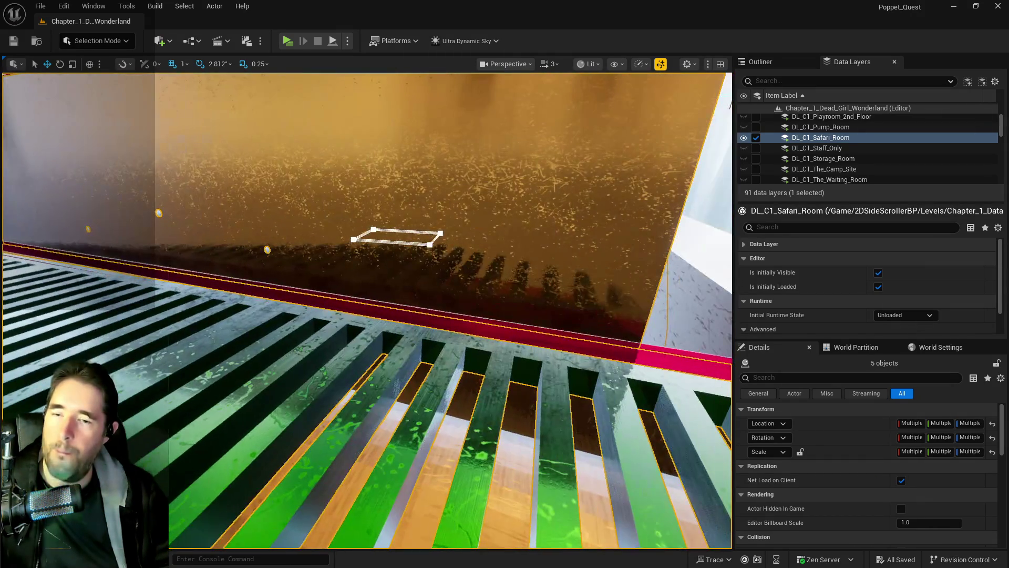
pyautogui.scroll(-5, 838, 157)
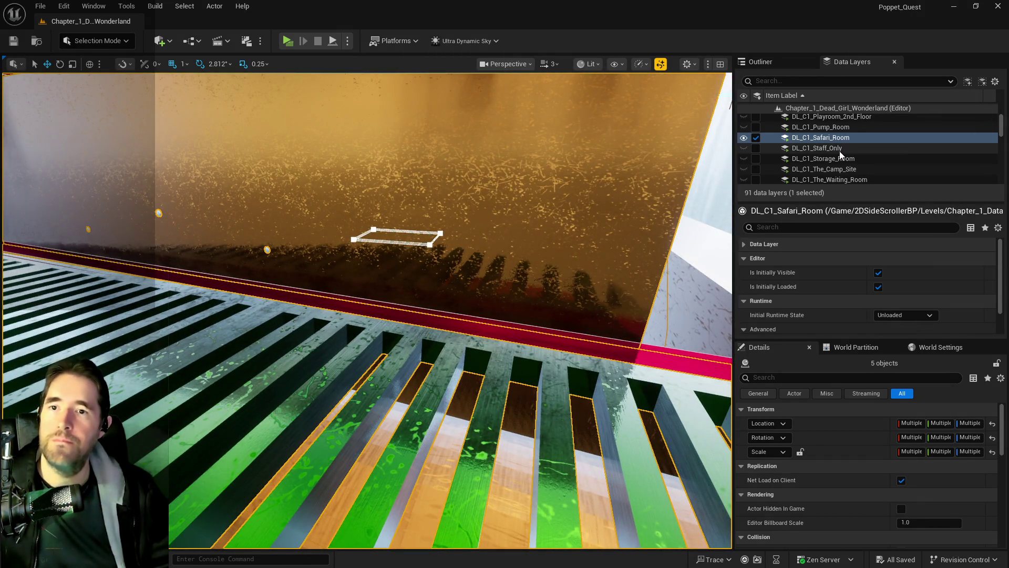
pyautogui.scroll(2, 838, 157)
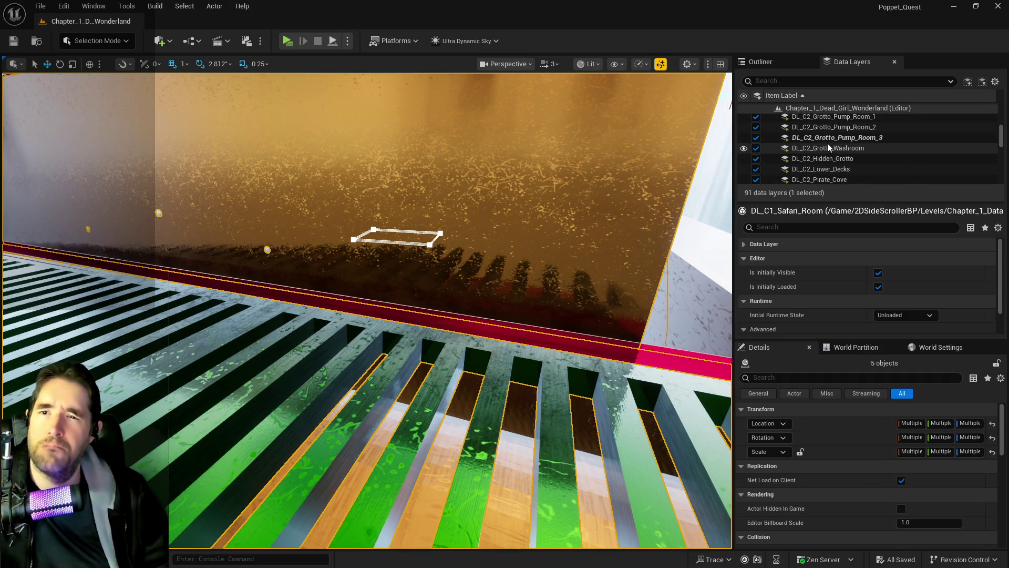
# Step: Add the selected props to the DL_C2_Grotto_Pump_Room_3 data layer
pyautogui.rightClick(827, 139)
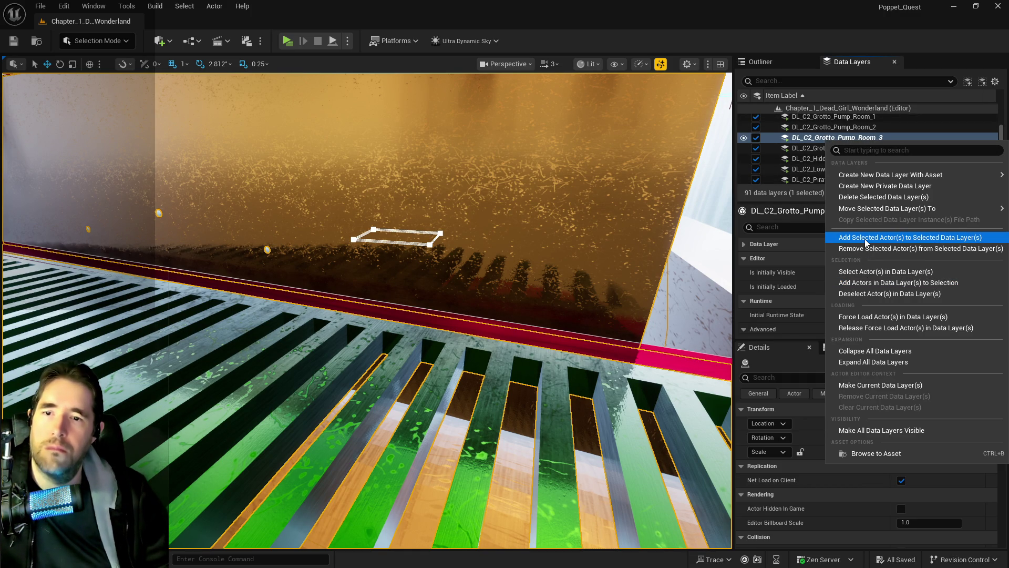
pyautogui.click(865, 239)
pyautogui.press('f')
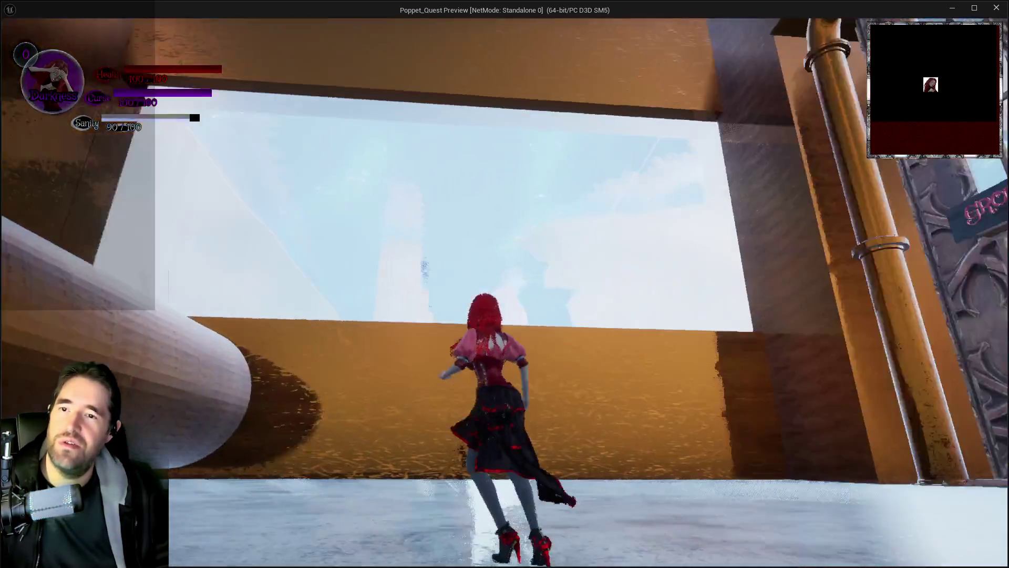
# Step: End the play-in-editor session and select every actor in DL_C2_Grotto_Pump_Room_3
pyautogui.hotkey('alt', 'Tab')
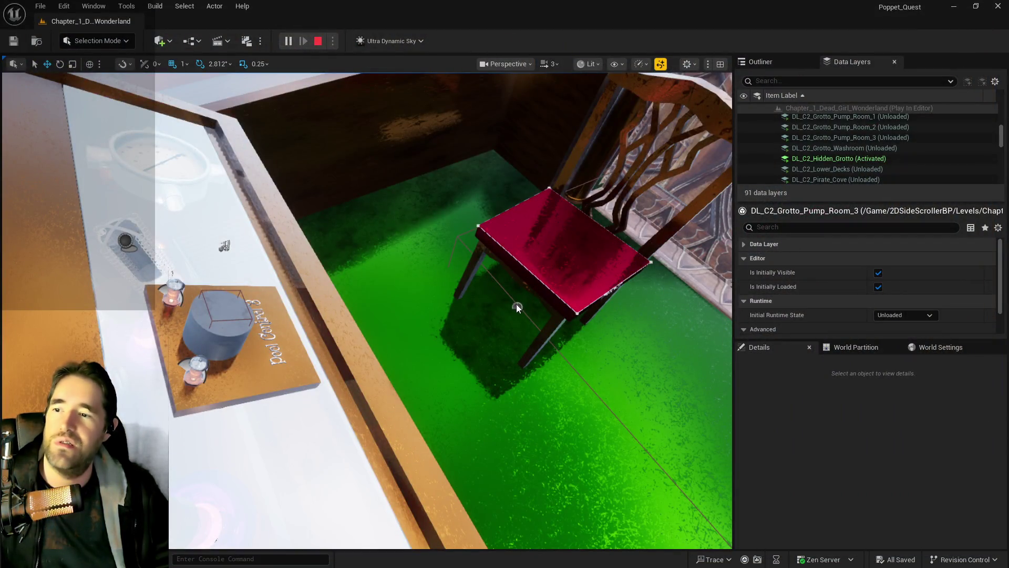
pyautogui.press('Escape')
pyautogui.doubleClick(837, 137)
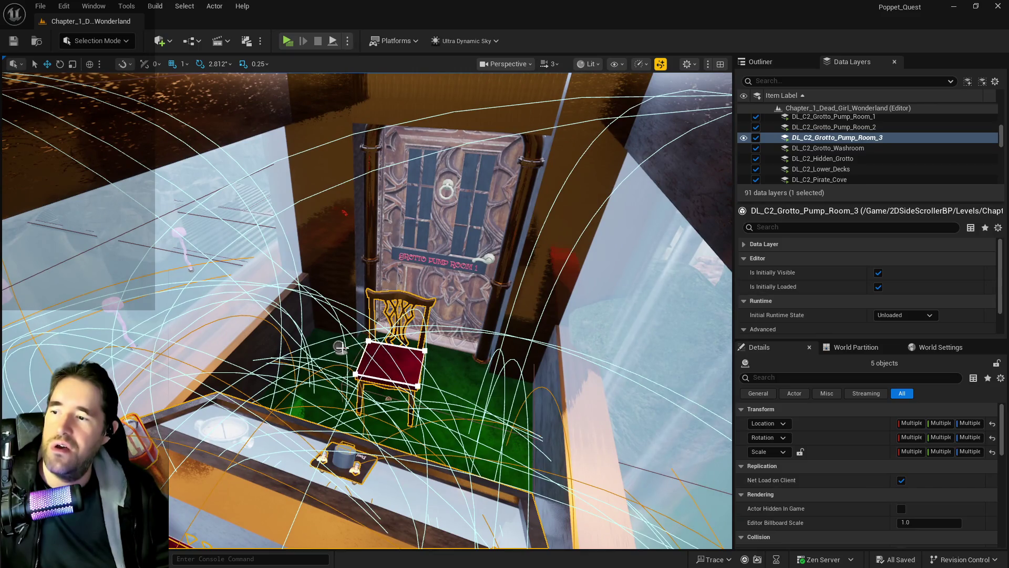
# Step: Scale BP_Room_Info_Grotto_Pump_Room_3 to 28 × 45 × 20, undoing a stray move
pyautogui.click(341, 347)
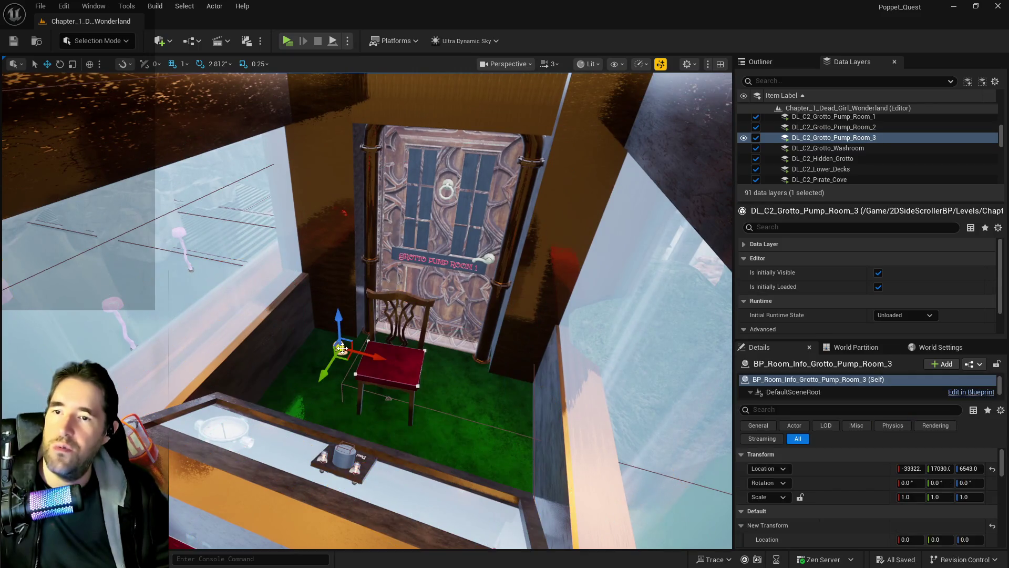
pyautogui.moveTo(341, 347)
pyautogui.mouseDown()
pyautogui.moveTo(399, 336)
pyautogui.moveTo(278, 347)
pyautogui.moveTo(310, 339)
pyautogui.mouseUp()
pyautogui.moveTo(231, 210); pyautogui.dragTo(410, 246)
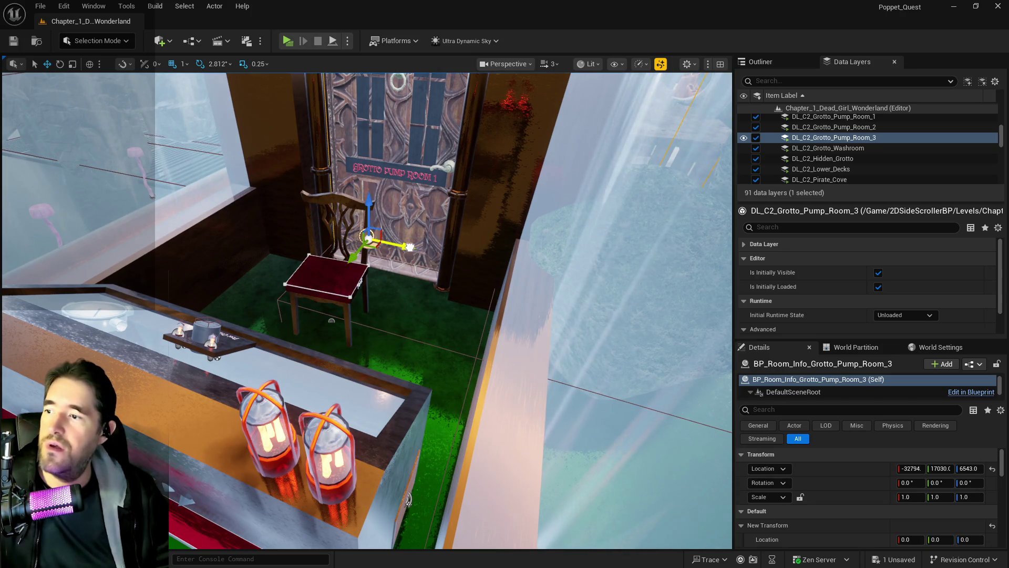
pyautogui.hotkey('ctrl', 'z')
pyautogui.scroll(-4, 919, 465)
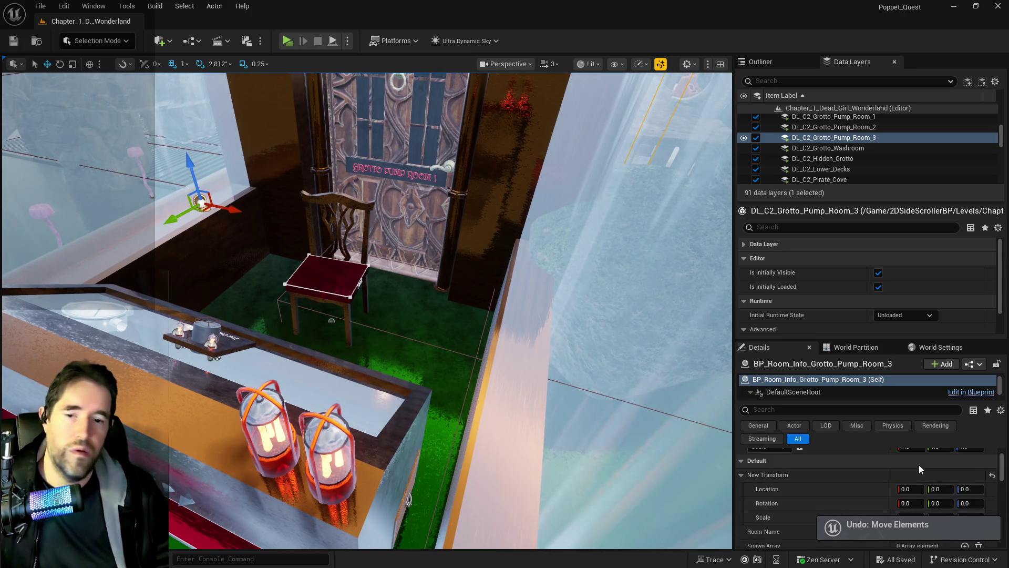
pyautogui.scroll(1, 935, 471)
pyautogui.click(965, 465)
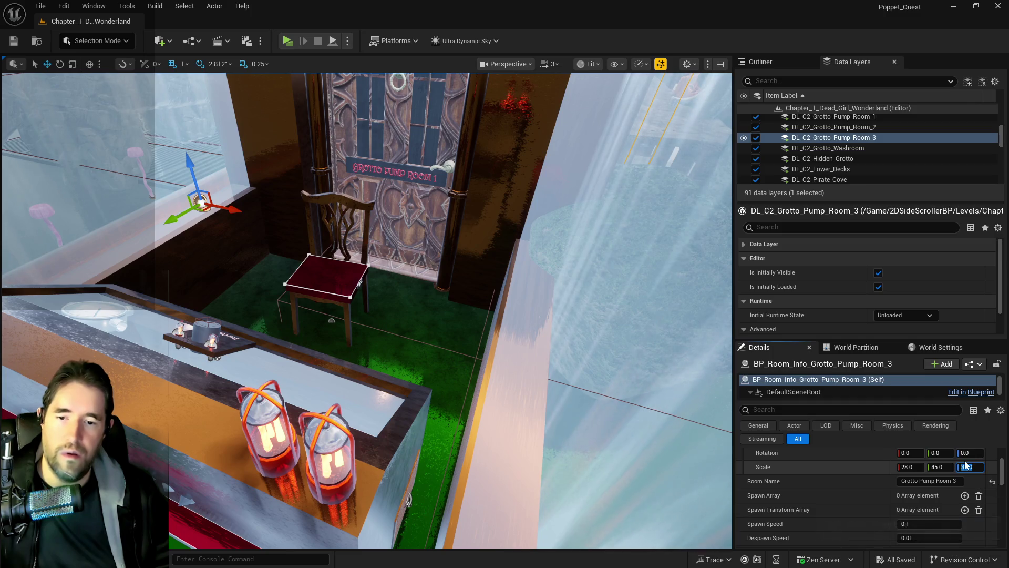
pyautogui.press('Return')
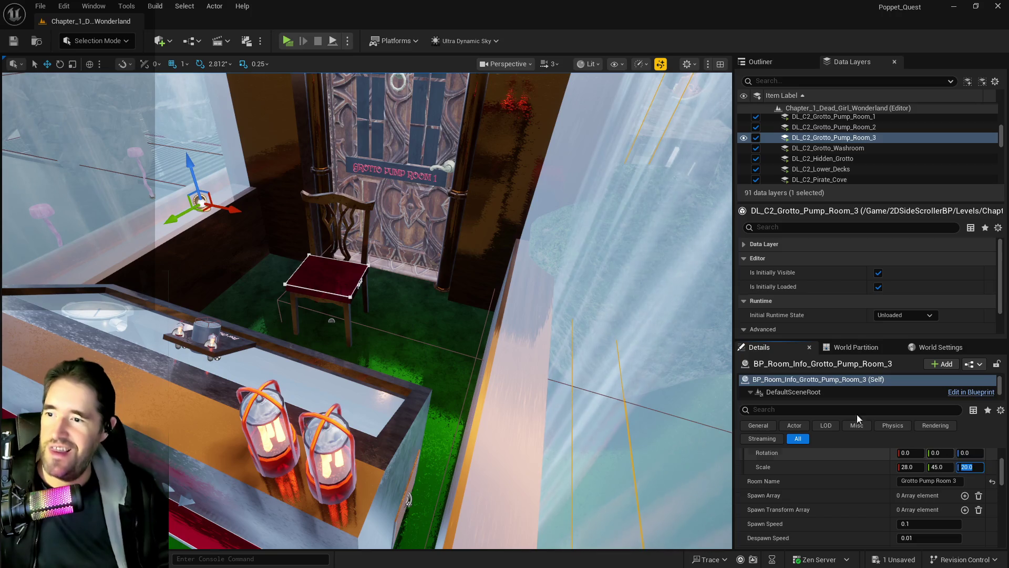
pyautogui.moveTo(368, 315)
pyautogui.mouseDown()
pyautogui.moveTo(294, 205)
pyautogui.moveTo(601, 251)
pyautogui.mouseUp()
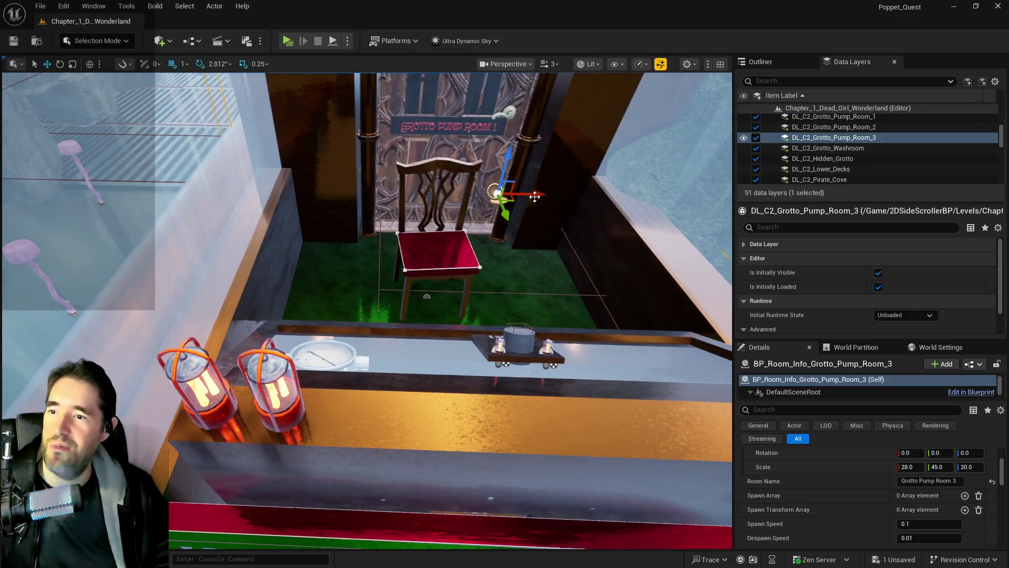
# Step: Undo the accidental move, then fly through the door and corridor to the pump console
pyautogui.moveTo(570, 192); pyautogui.dragTo(547, 136)
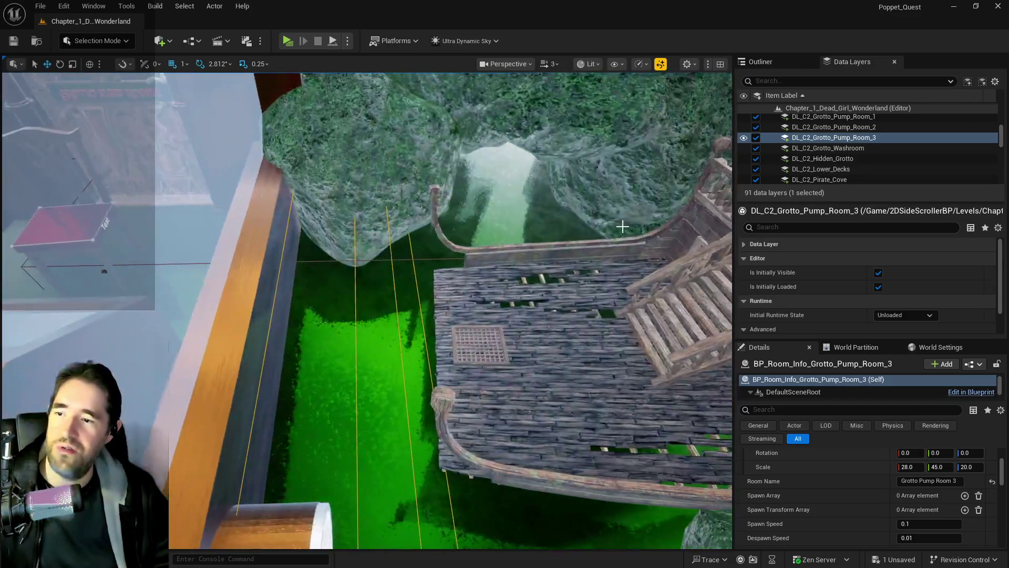
pyautogui.hotkey('ctrl', 'z')
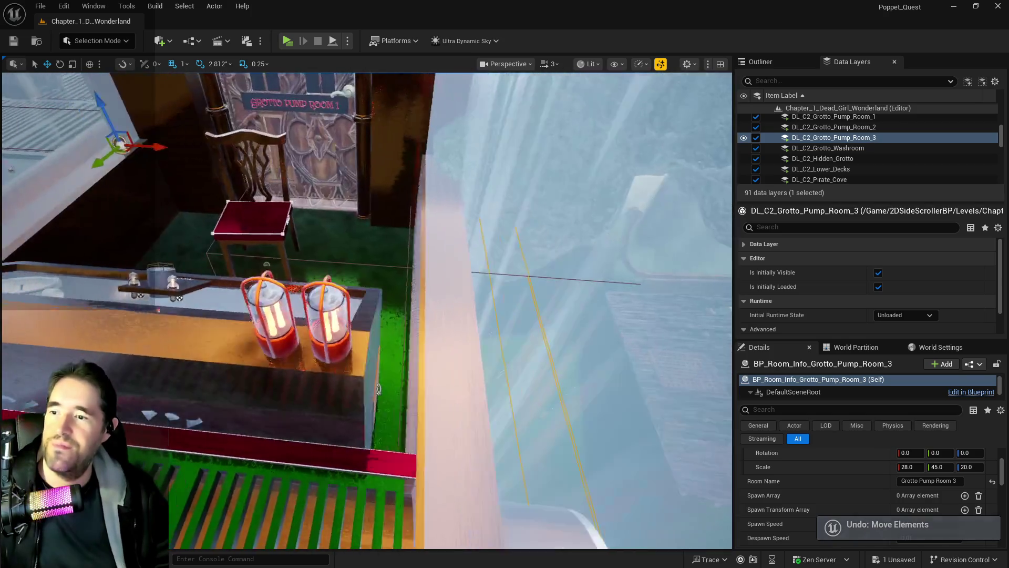
pyautogui.moveTo(378, 389); pyautogui.dragTo(342, 357)
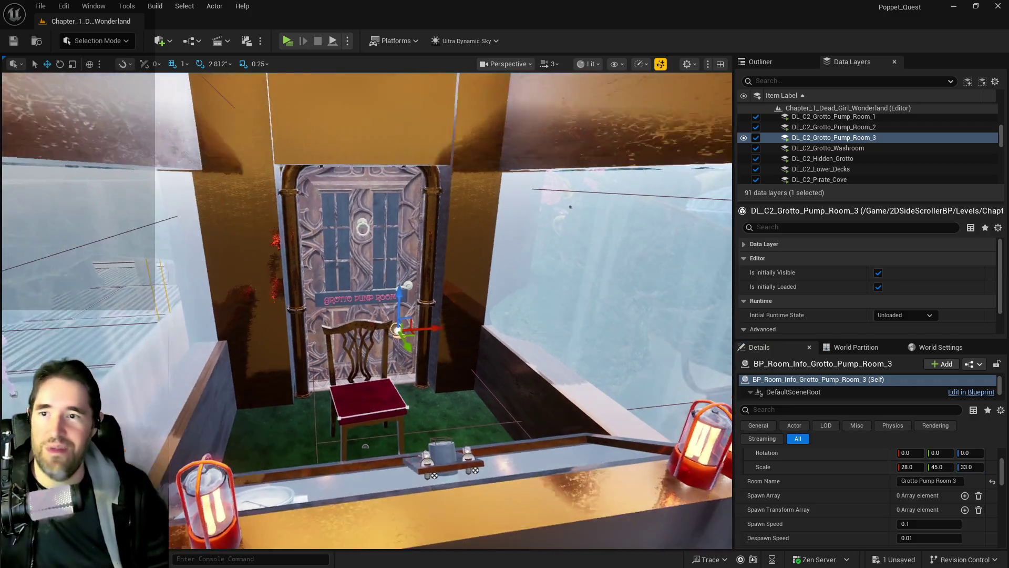
pyautogui.press('w')
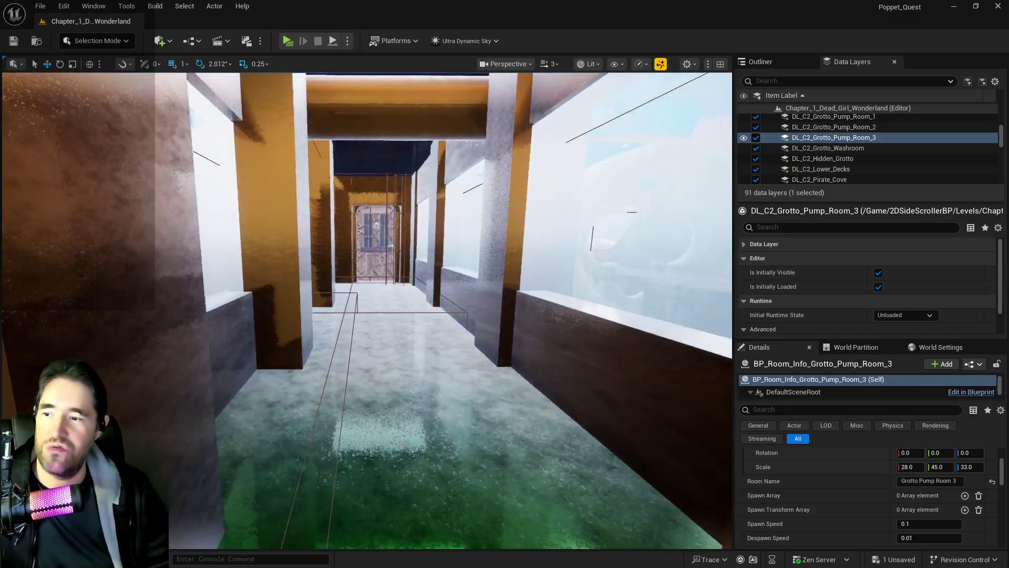
pyautogui.press('w')
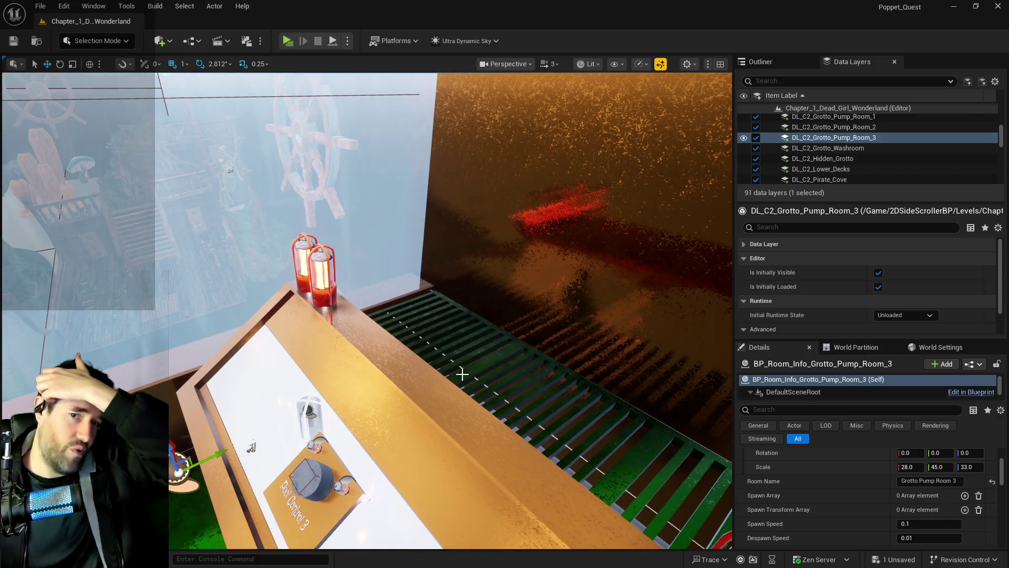
pyautogui.moveTo(430, 361)
pyautogui.mouseDown()
pyautogui.moveTo(342, 342)
pyautogui.moveTo(315, 305)
pyautogui.moveTo(347, 337)
pyautogui.moveTo(341, 310)
pyautogui.moveTo(320, 325)
pyautogui.moveTo(310, 358)
pyautogui.moveTo(289, 326)
pyautogui.mouseUp()
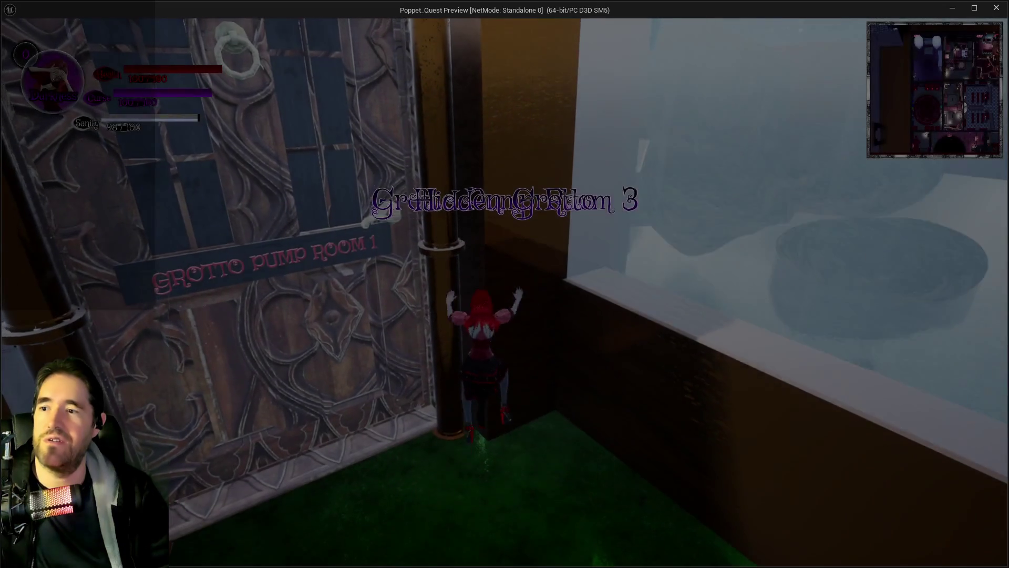
# Step: Walk the character onto the icy floor, then end the preview and return to the editor
pyautogui.press('w')
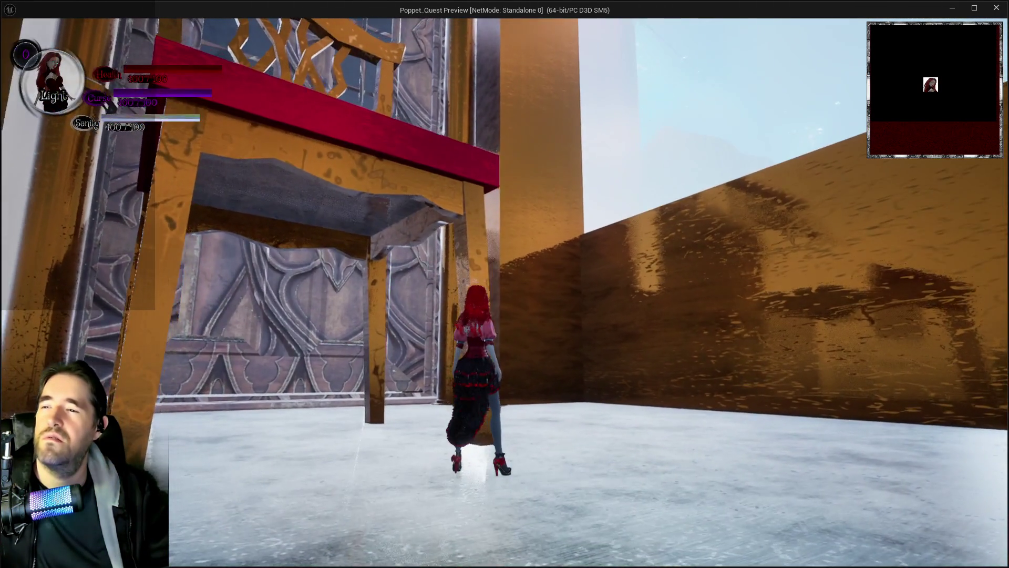
pyautogui.press('Escape')
pyautogui.click(770, 62)
# Step: Filter the Outliner by 'room info', open the Chapter 2 Room Info folder and jump to Hidden Grotto 5
pyautogui.click(792, 79)
pyautogui.write('hidd')
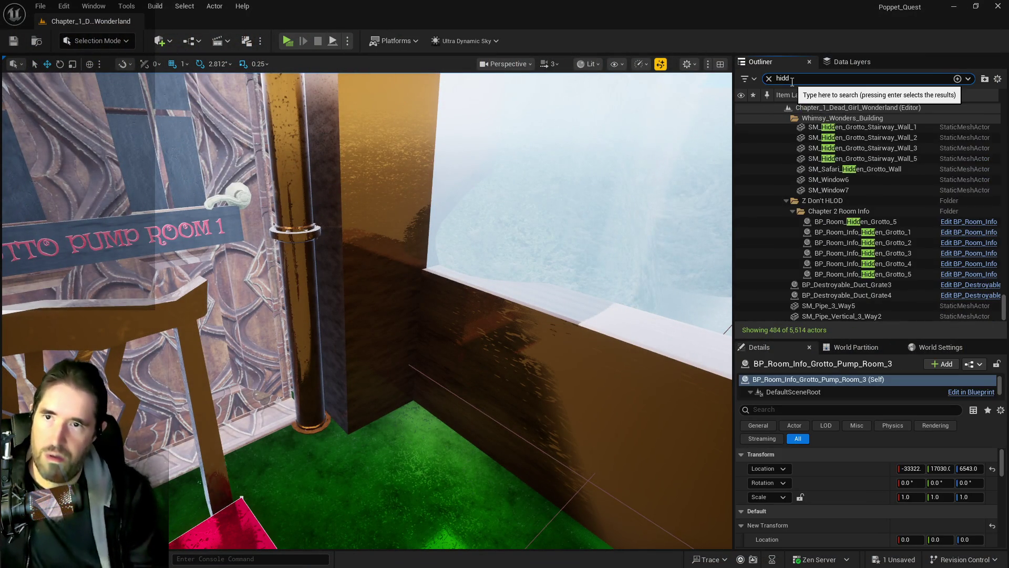
pyautogui.write('en gar')
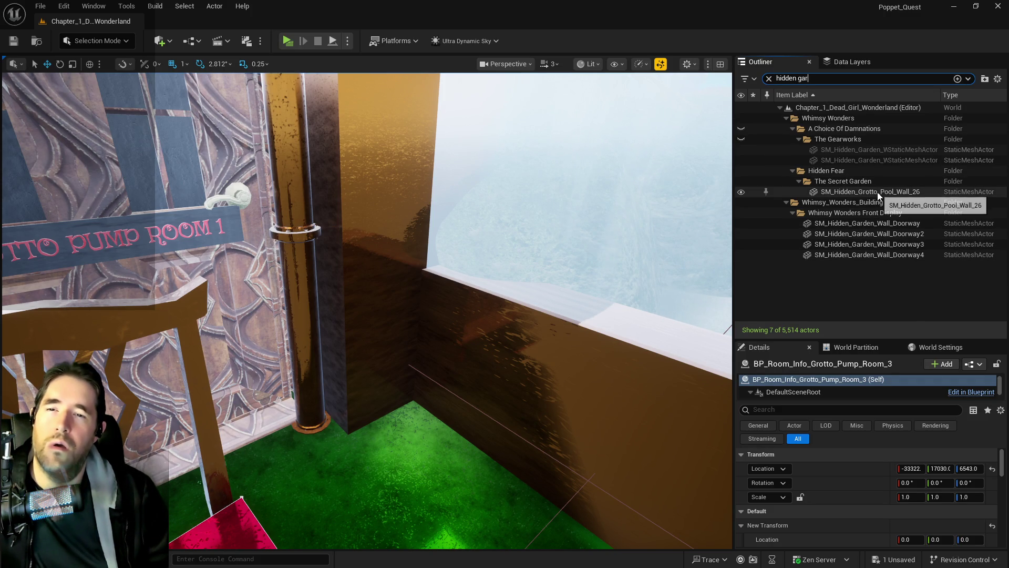
pyautogui.click(768, 78)
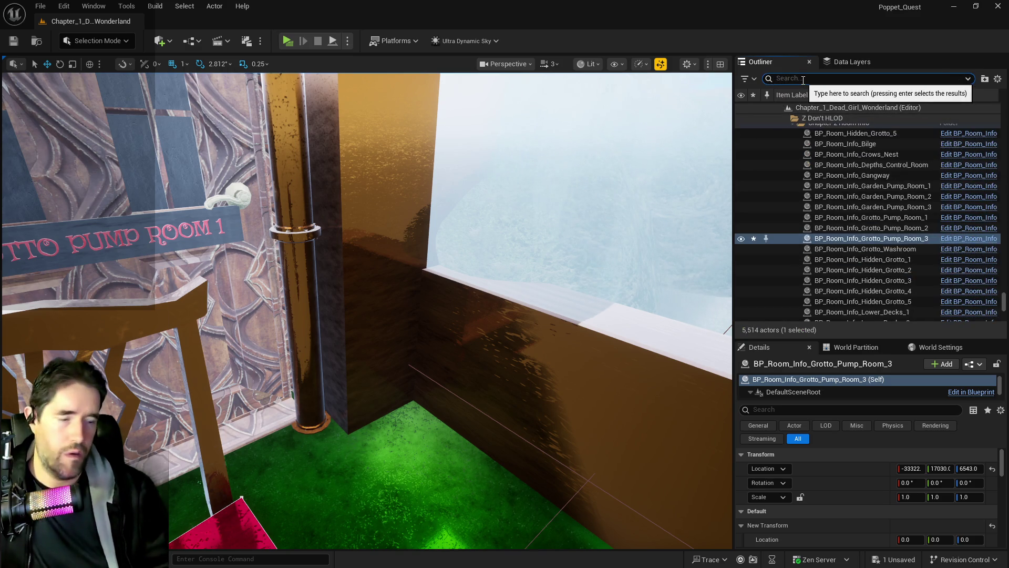
pyautogui.write('room info')
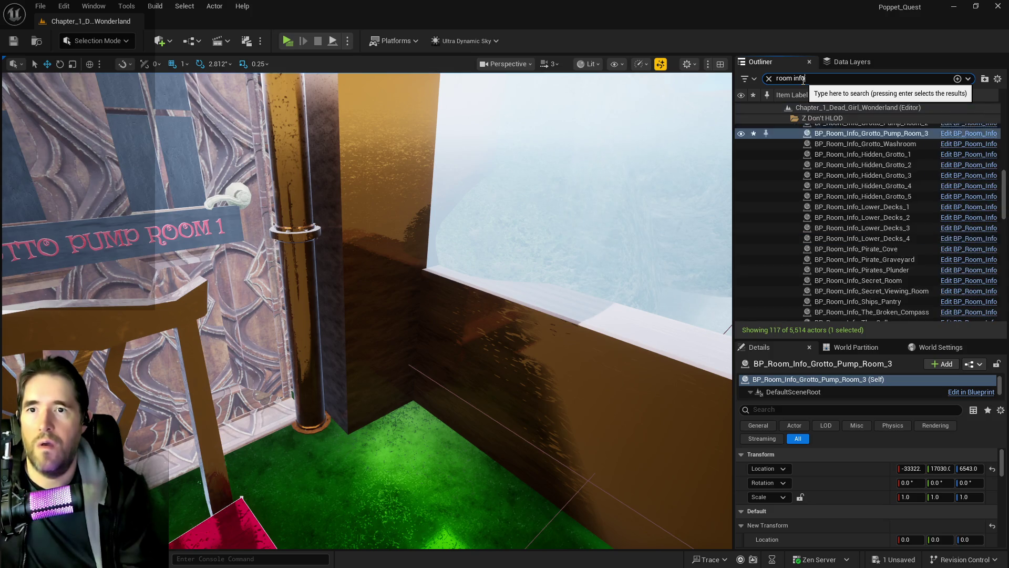
pyautogui.click(806, 128)
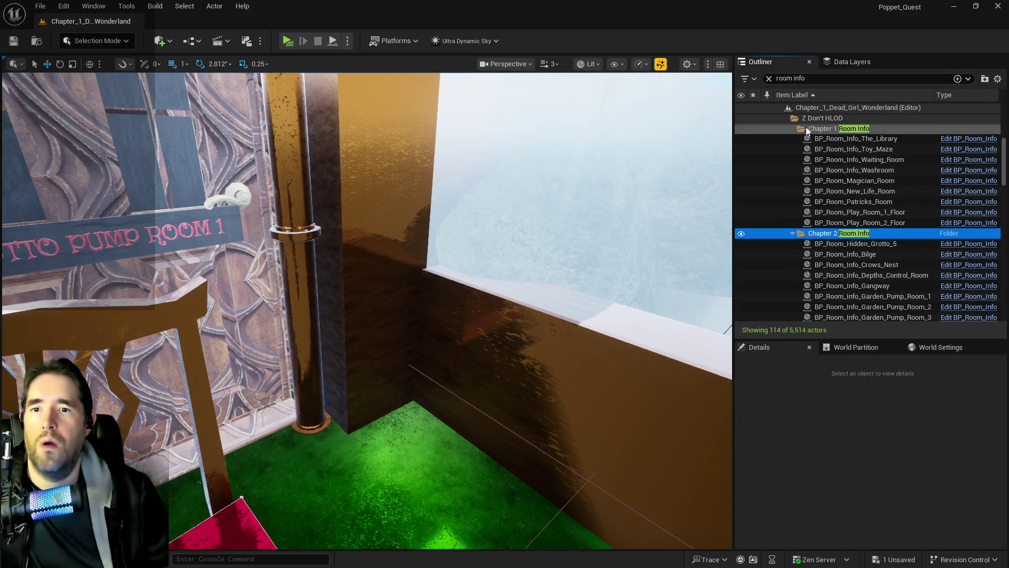
pyautogui.doubleClick(846, 247)
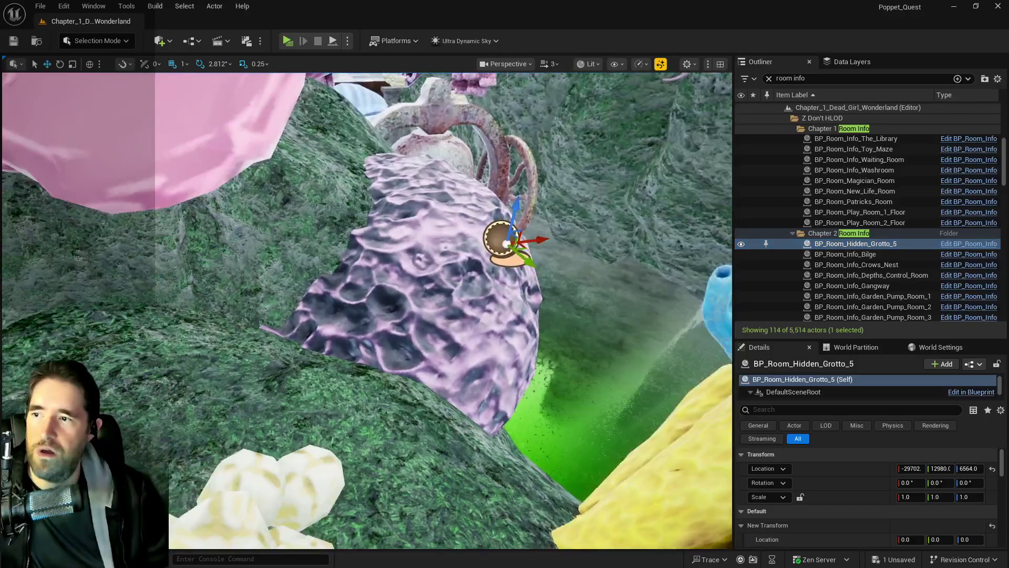
# Step: Fly through the grotto and set the Hidden Grotto 5 volume's Z scale to 20
pyautogui.press('w')
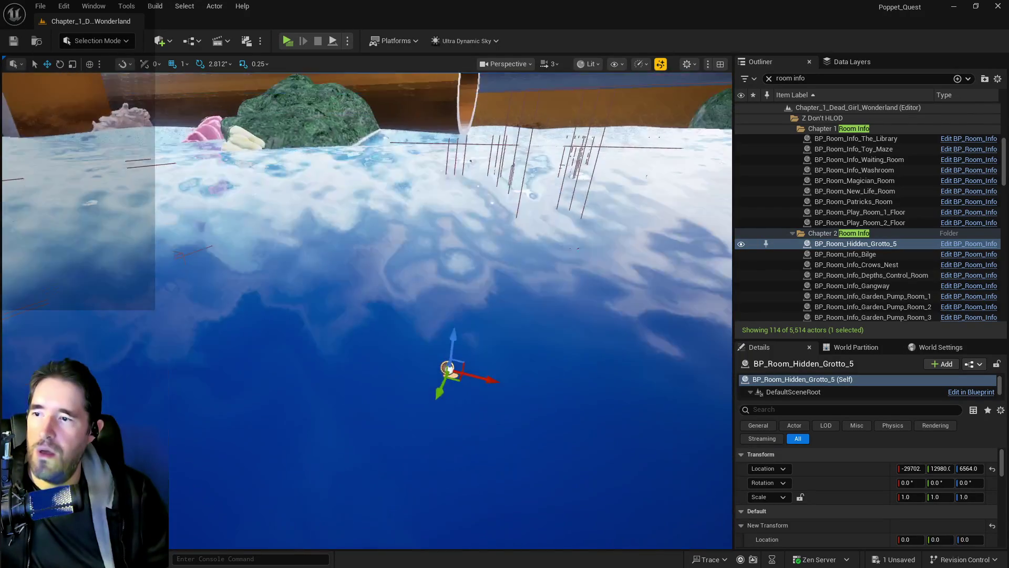
pyautogui.press('w')
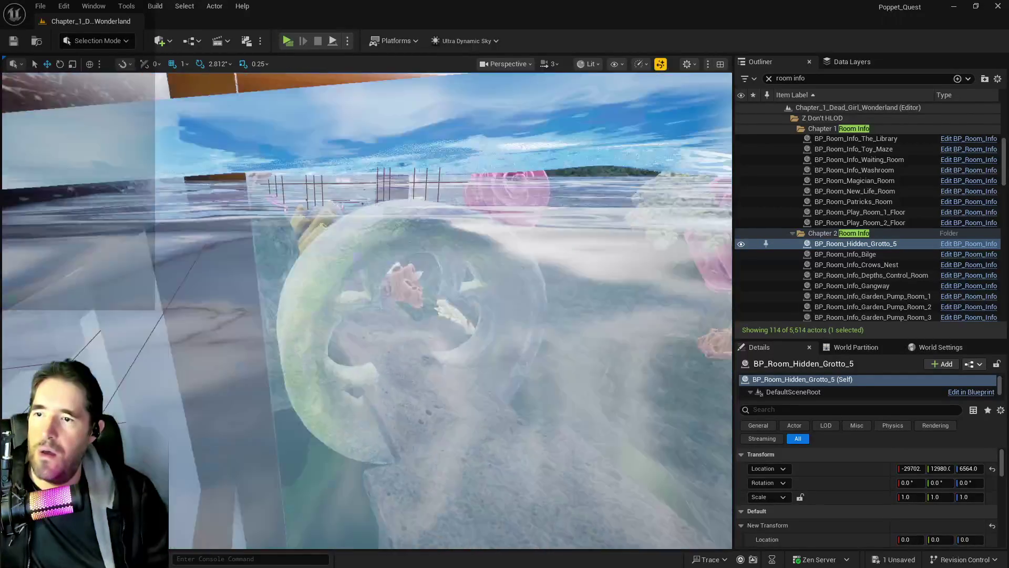
pyautogui.press('w')
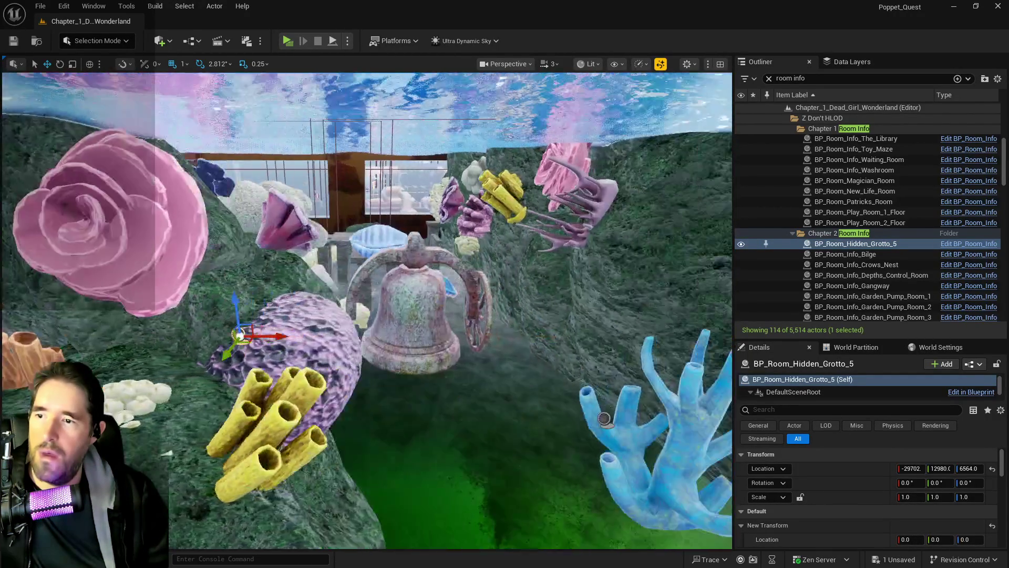
pyautogui.press('w')
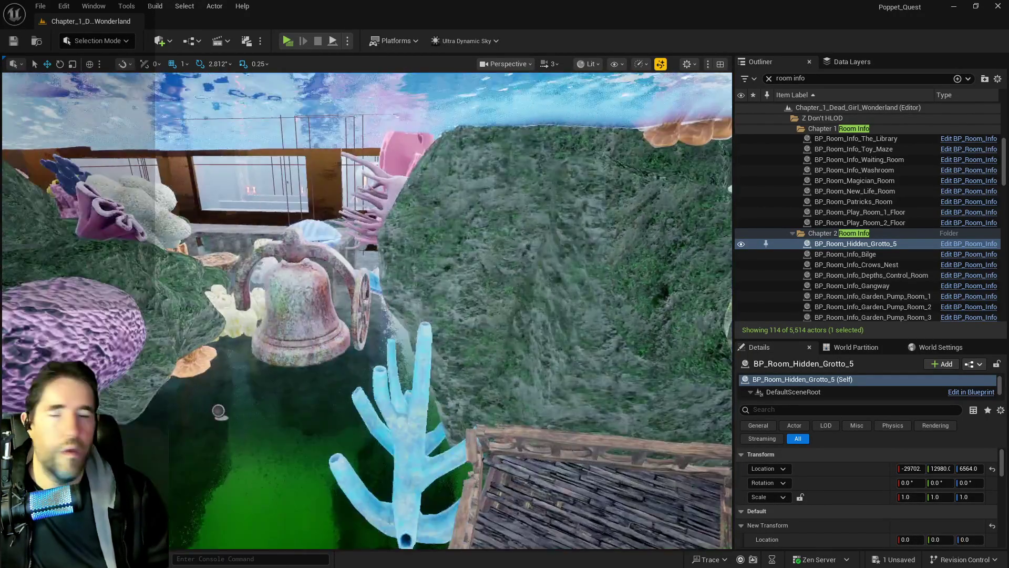
pyautogui.press('w')
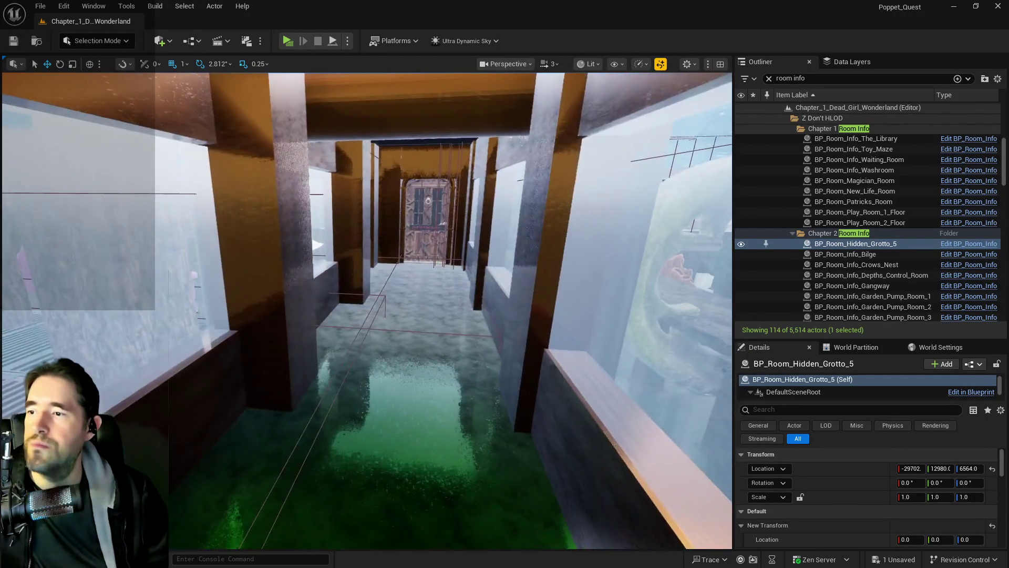
pyautogui.press('s')
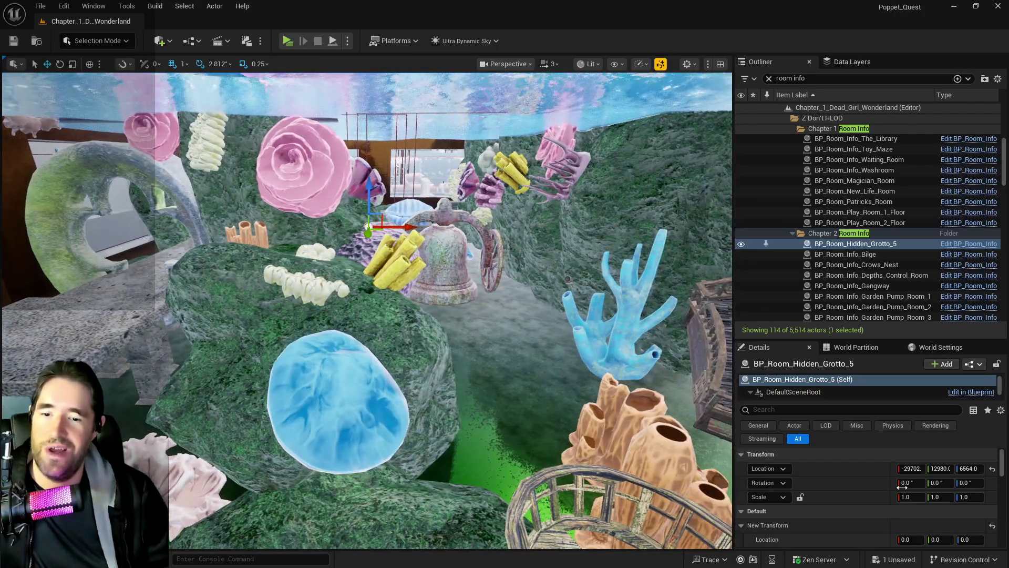
pyautogui.scroll(-5, 900, 484)
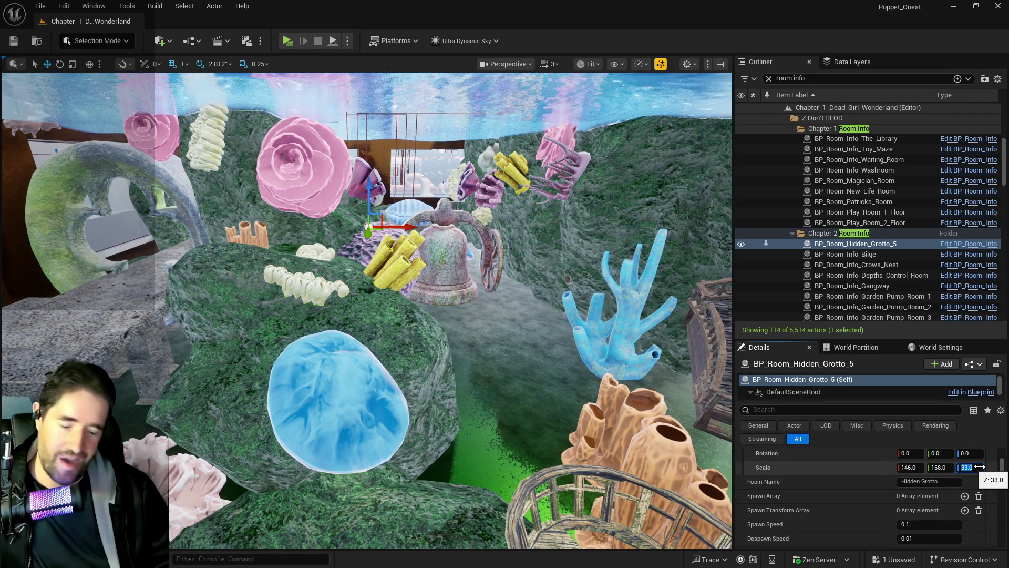
pyautogui.write('20')
pyautogui.press('w')
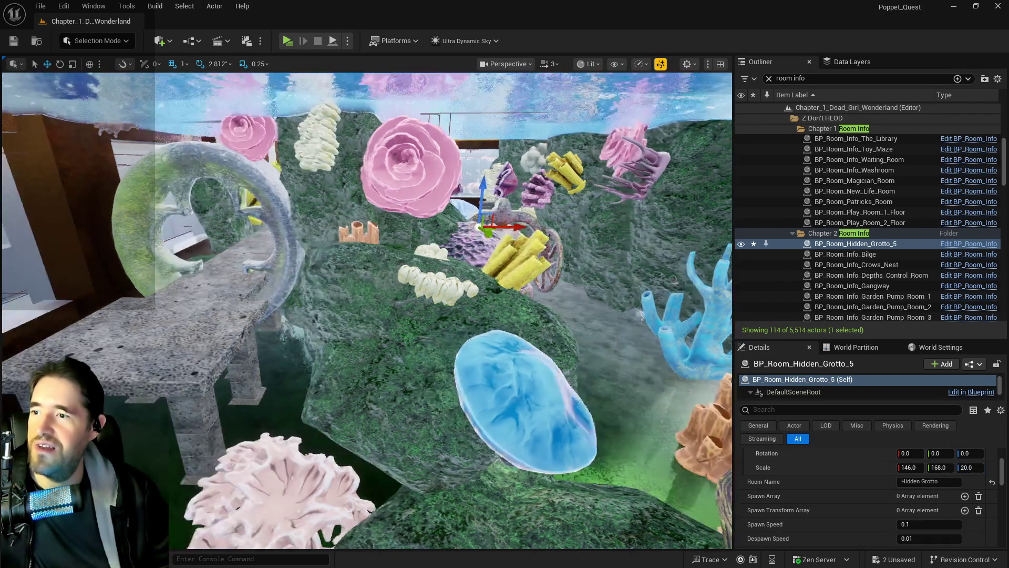
# Step: Fly through the level to check coverage, then reselect the Hidden Grotto 5 room actor
pyautogui.press('w')
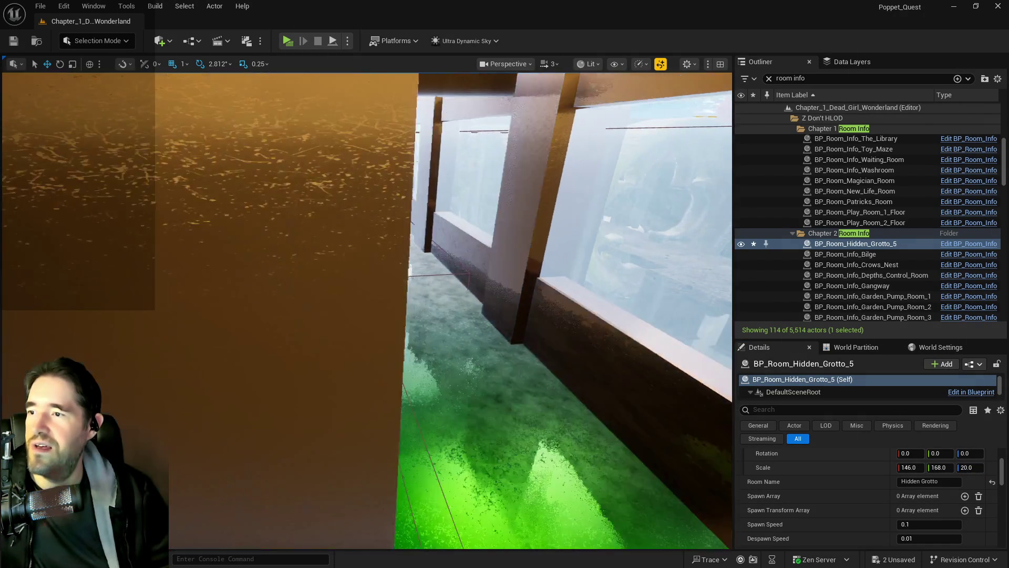
pyautogui.press('w')
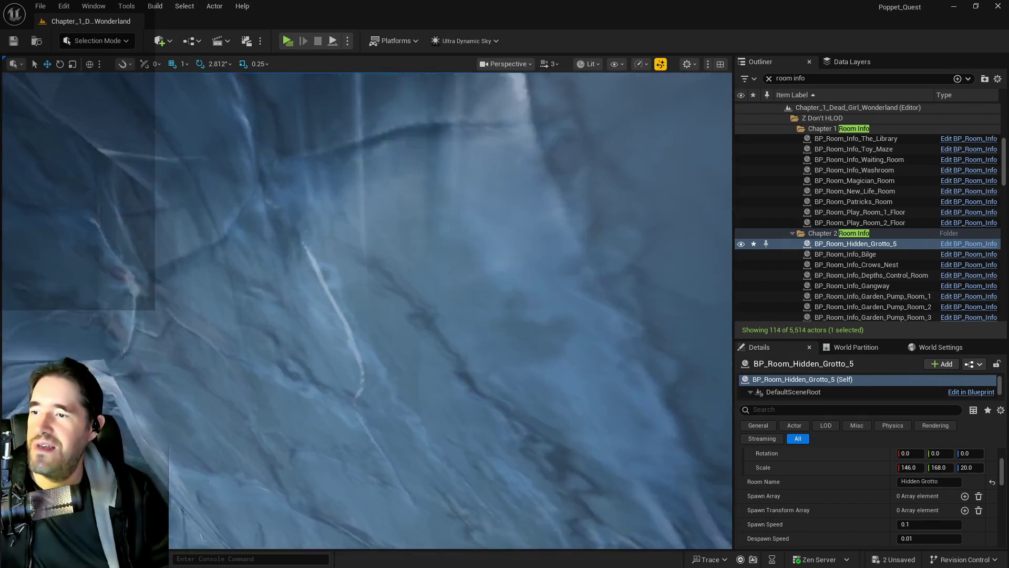
pyautogui.press('w')
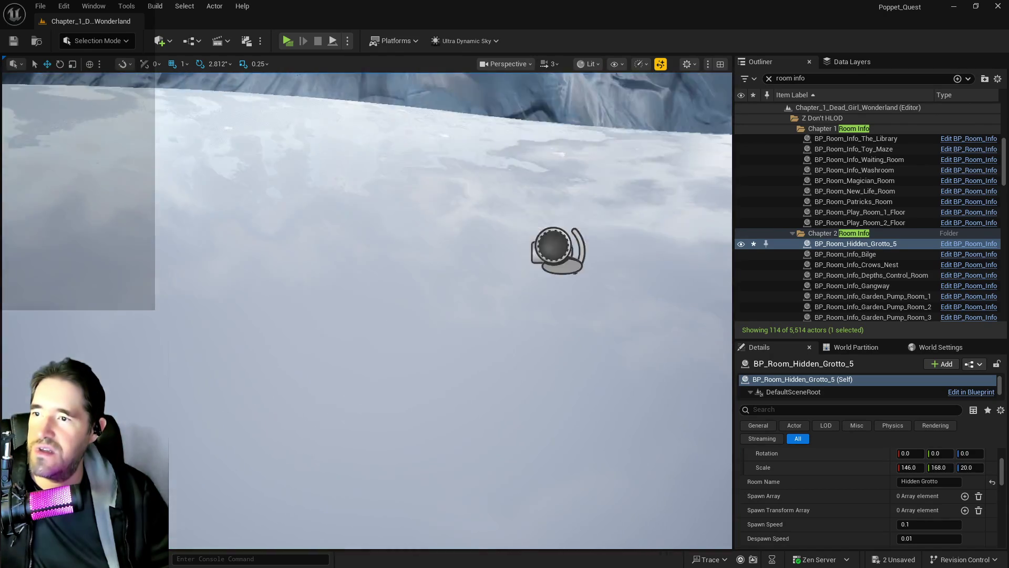
pyautogui.press('w')
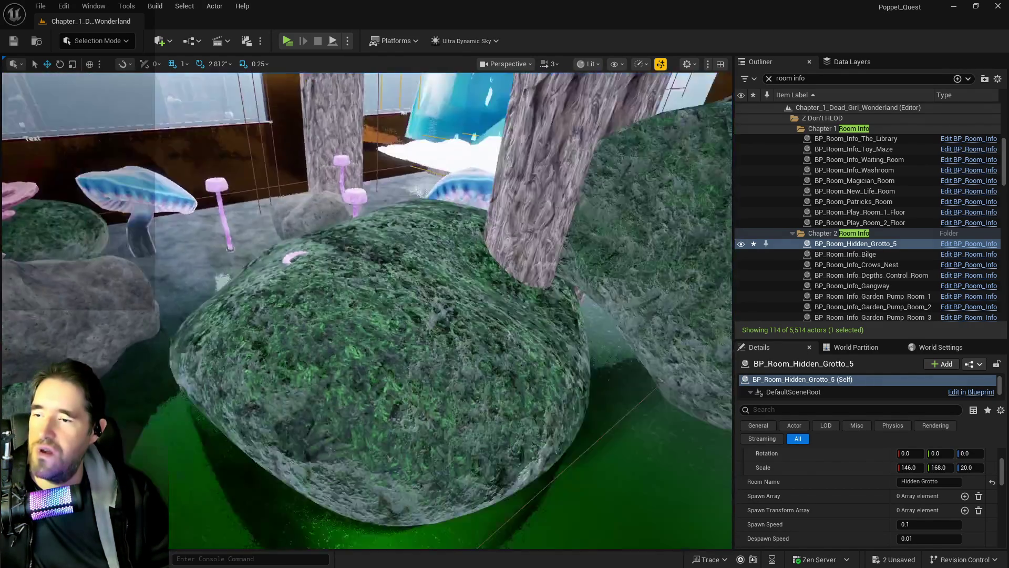
pyautogui.press('w')
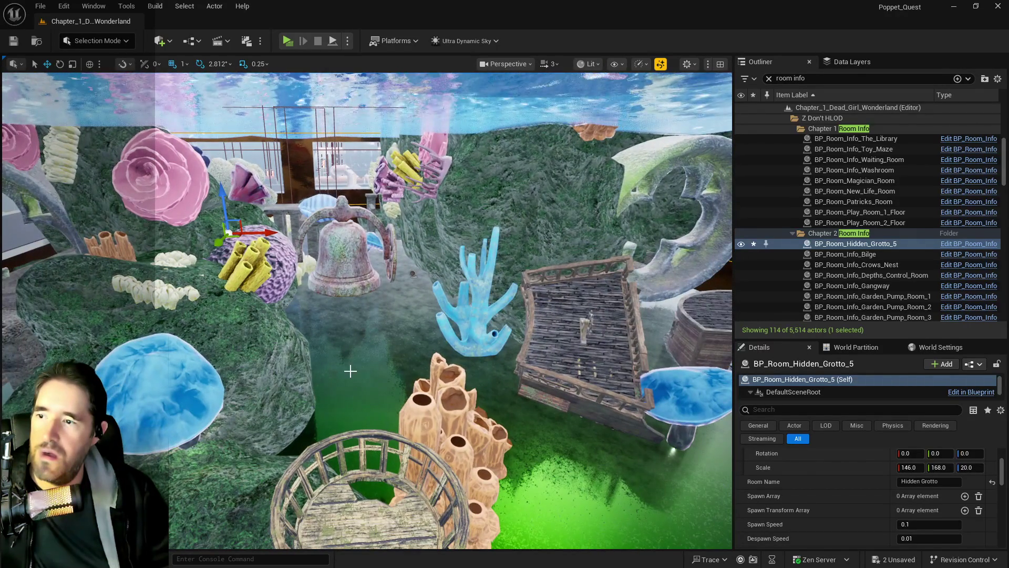
pyautogui.click(413, 275)
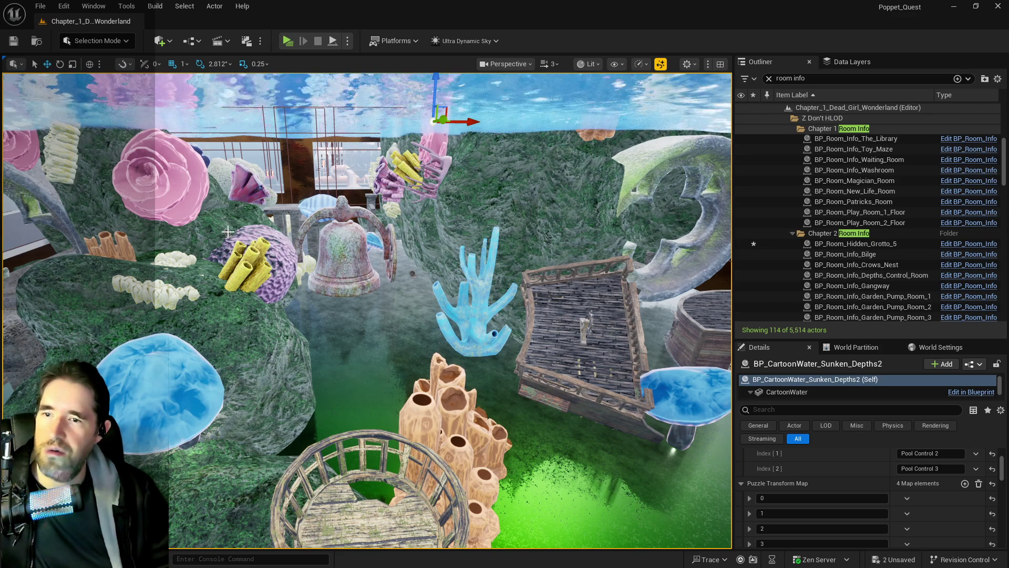
pyautogui.moveTo(332, 267)
pyautogui.mouseDown()
pyautogui.moveTo(325, 231)
pyautogui.moveTo(332, 267)
pyautogui.moveTo(430, 142)
pyautogui.mouseUp()
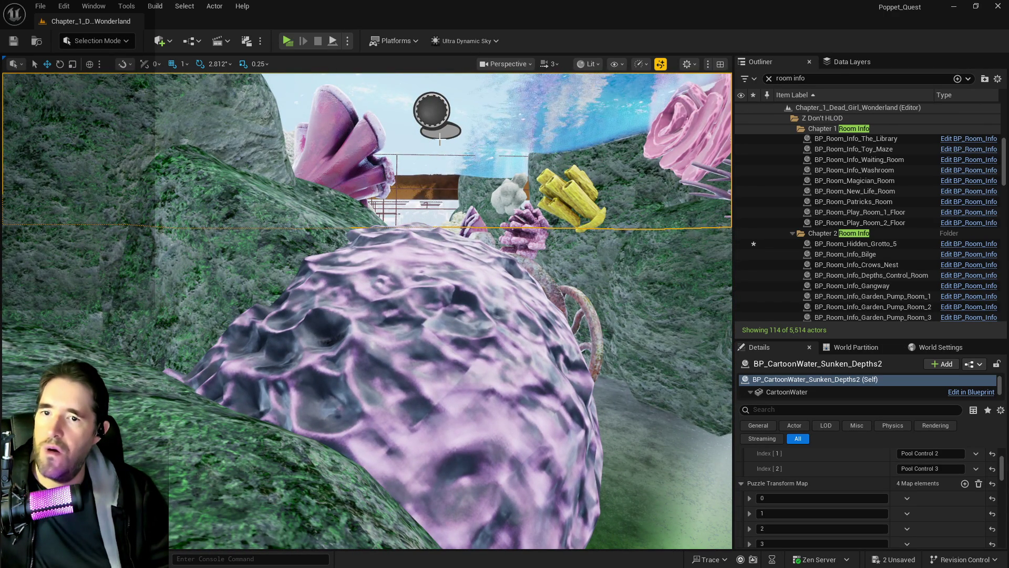
pyautogui.click(432, 112)
pyautogui.moveTo(432, 111)
pyautogui.mouseDown()
pyautogui.moveTo(429, 184)
pyautogui.moveTo(429, 132)
pyautogui.mouseUp()
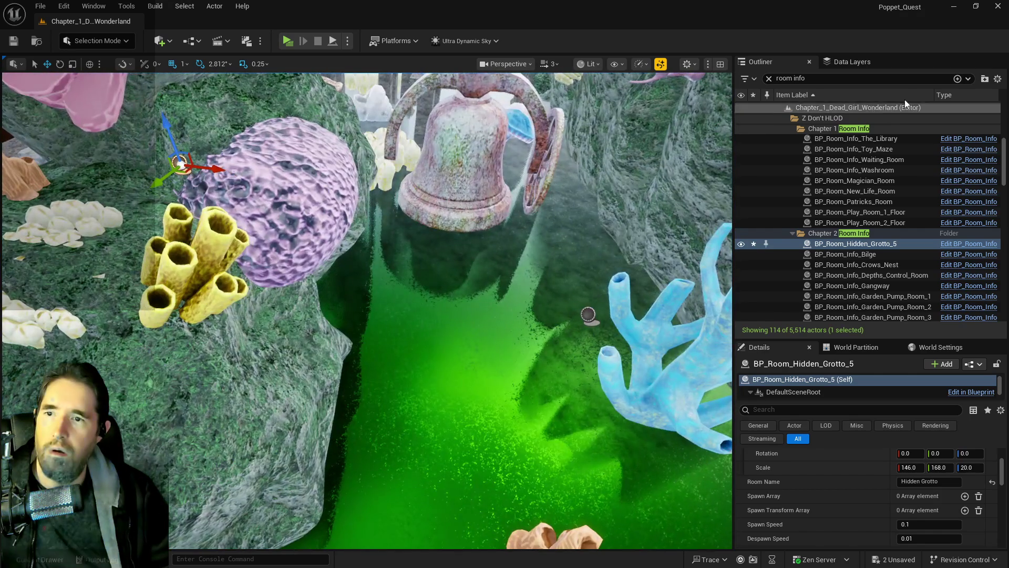
# Step: Clear the Outliner search and rename BP_Room_Hidden_Grotto_5 to BP_Room_The_Sunken_Depths
pyautogui.write('sunken depth')
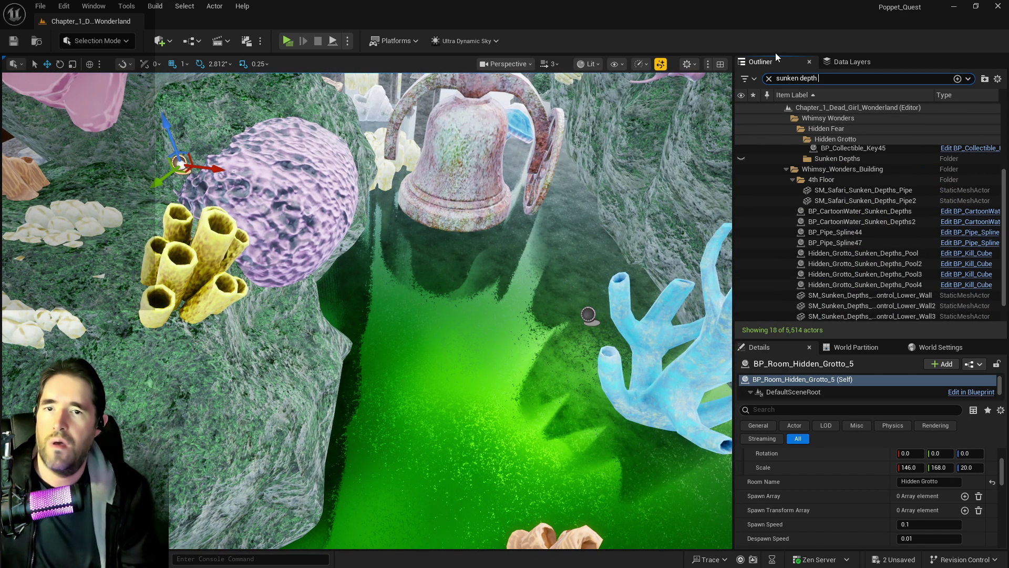
pyautogui.write(' room')
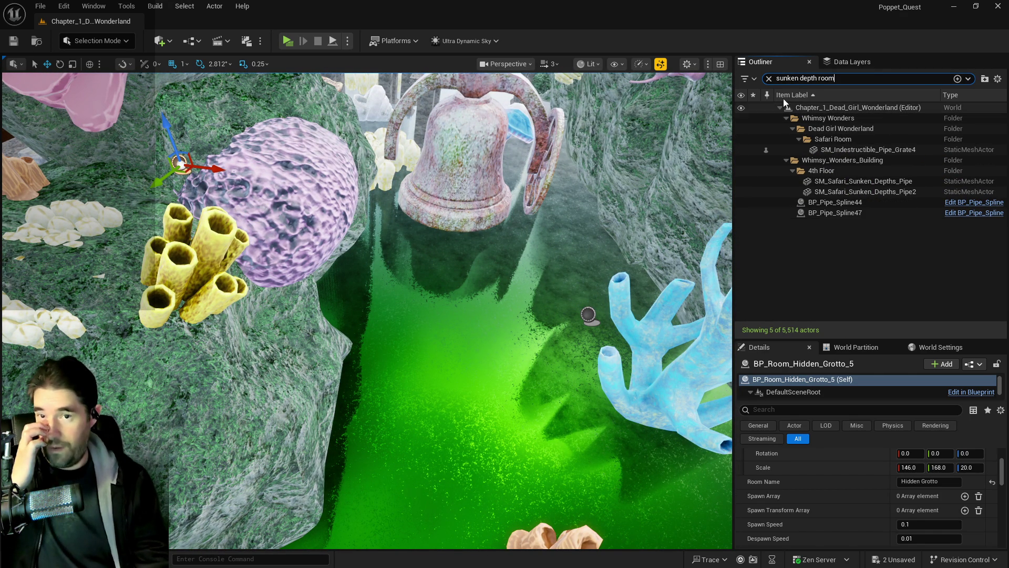
pyautogui.click(768, 78)
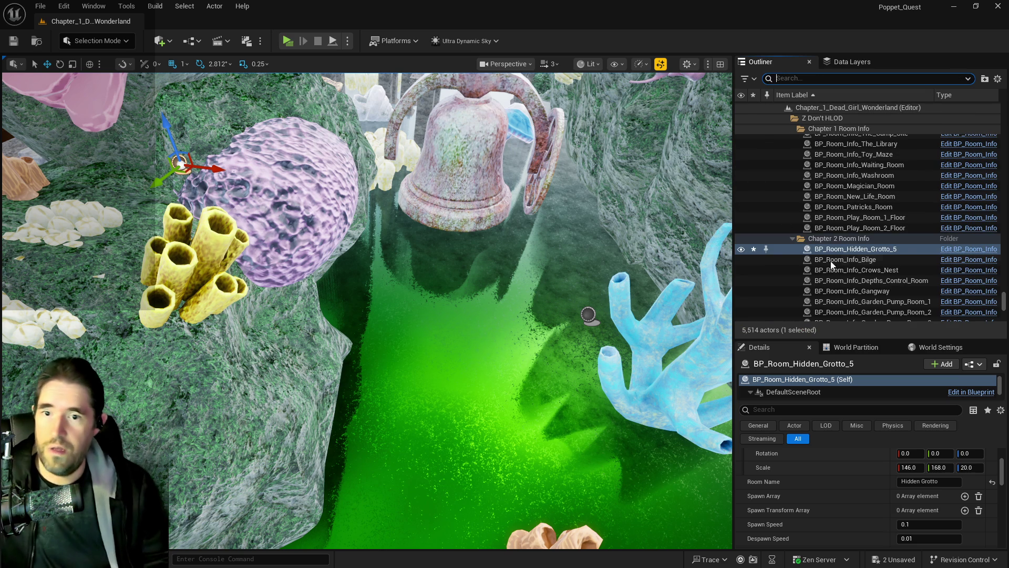
pyautogui.click(847, 249)
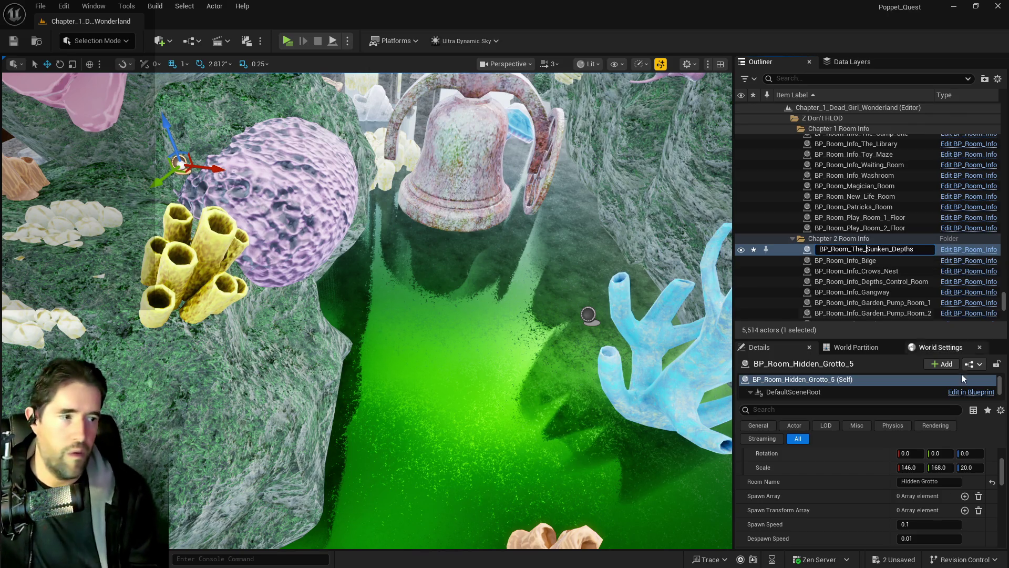
pyautogui.click(925, 482)
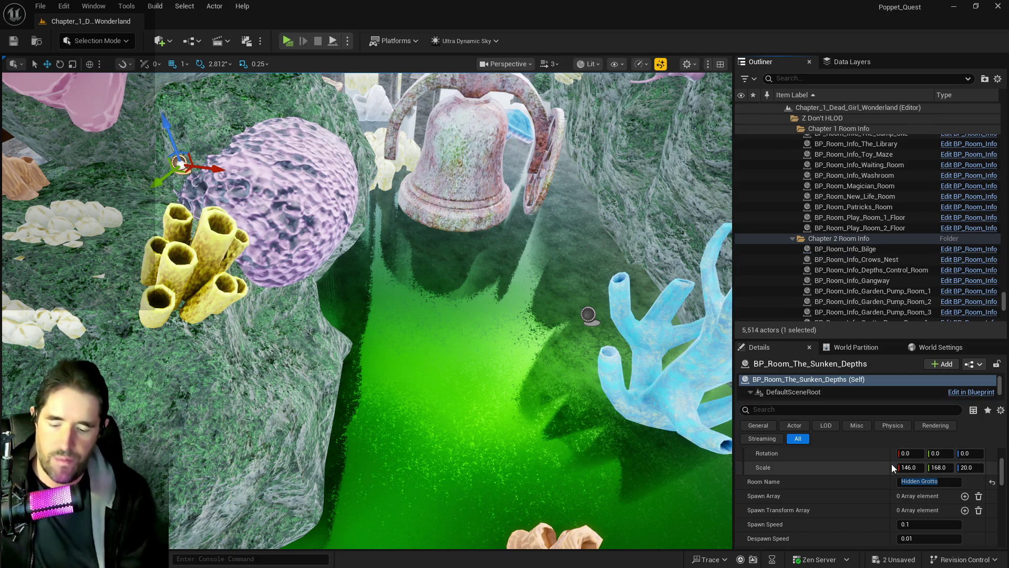
# Step: Undo the accidental hide and set the Room Name to 'The Sunken Depths'
pyautogui.press('Escape')
pyautogui.moveTo(403, 261); pyautogui.dragTo(403, 320)
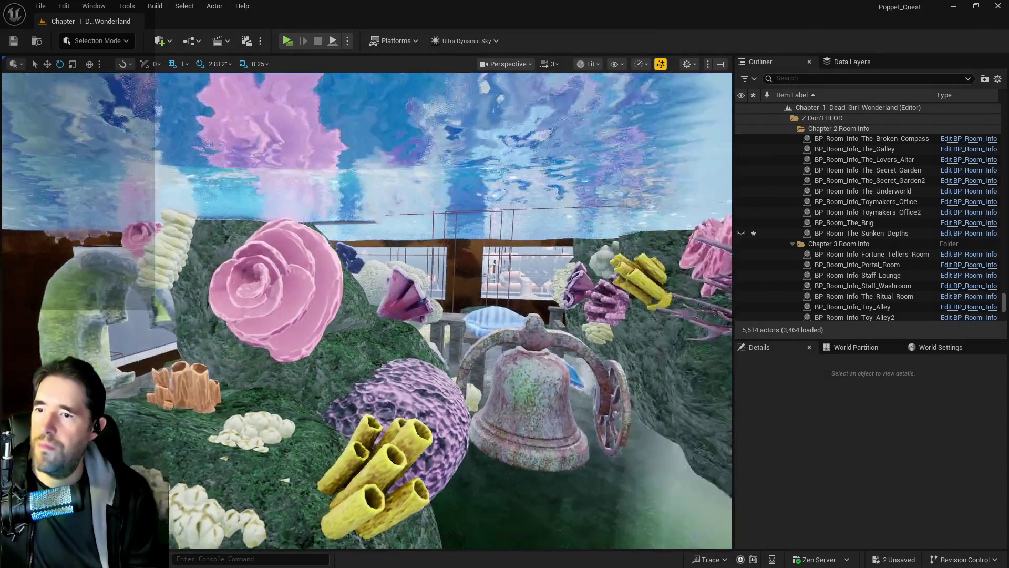
pyautogui.hotkey('ctrl', 'z')
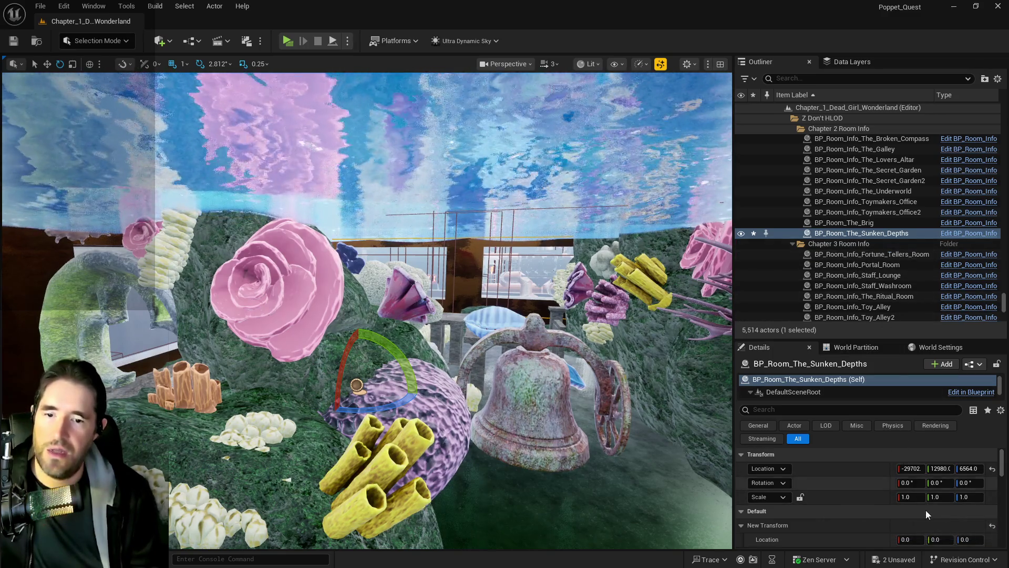
pyautogui.scroll(-2, 930, 520)
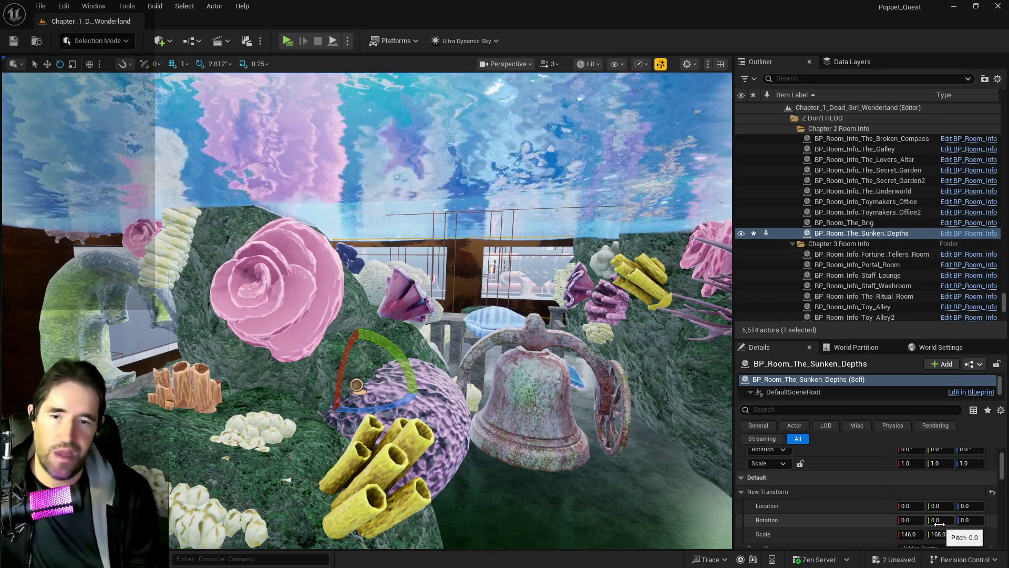
pyautogui.scroll(-3, 946, 499)
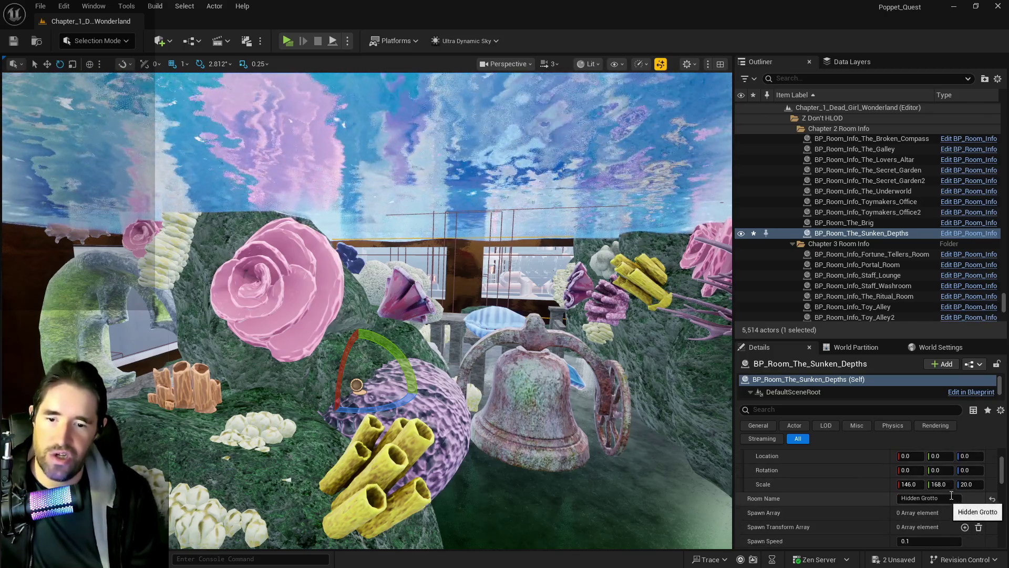
pyautogui.click(951, 497)
pyautogui.write('The Sunken')
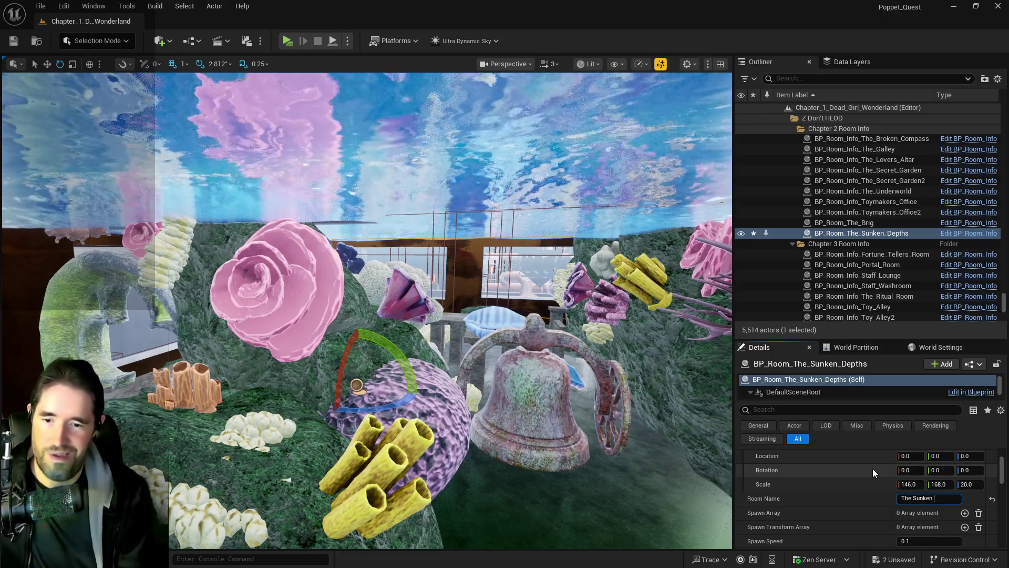
pyautogui.write(' Depths')
pyautogui.press('Return')
# Step: Switch to the Move tool and turn the view toward the bell and water
pyautogui.moveTo(579, 546); pyautogui.dragTo(673, 546)
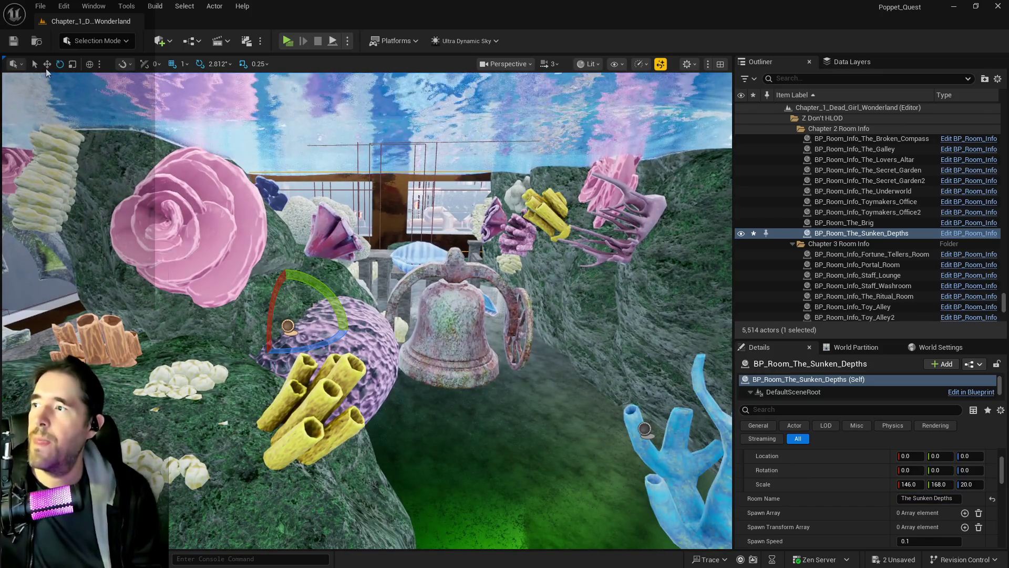
pyautogui.click(46, 63)
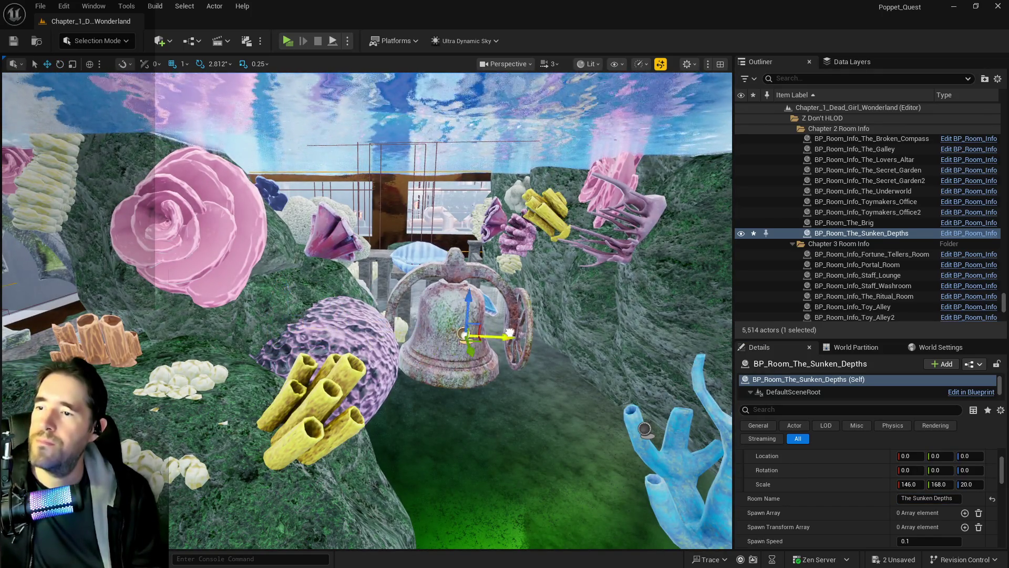
pyautogui.moveTo(526, 342)
pyautogui.mouseDown()
pyautogui.moveTo(525, 331)
pyautogui.moveTo(557, 320)
pyautogui.mouseUp()
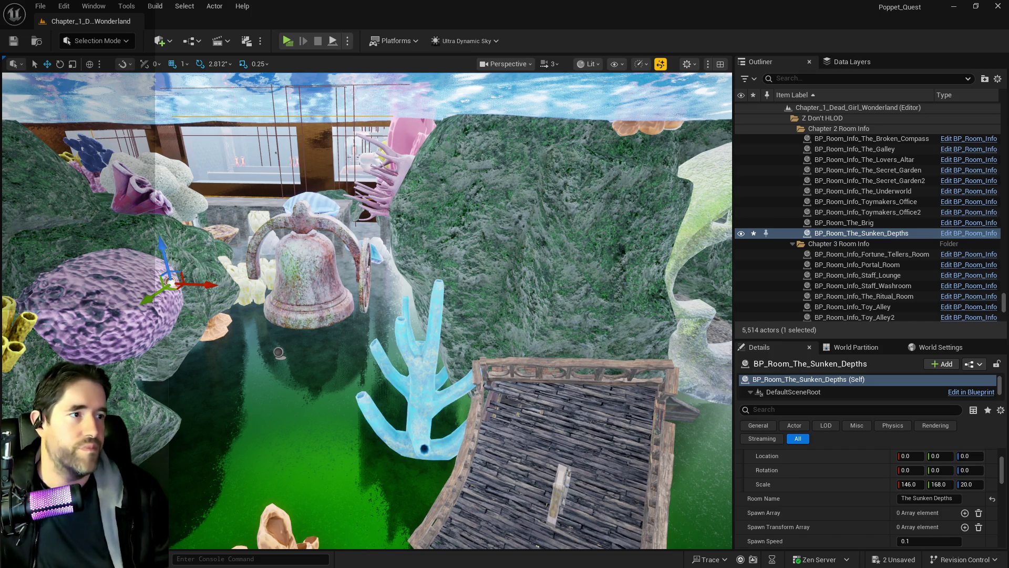
# Step: Move the room actor along X past the bell and set its X scale to 80
pyautogui.moveTo(552, 342); pyautogui.dragTo(552, 320)
pyautogui.moveTo(190, 301)
pyautogui.mouseDown()
pyautogui.moveTo(190, 311)
pyautogui.moveTo(190, 300)
pyautogui.moveTo(332, 294)
pyautogui.mouseUp()
pyautogui.moveTo(368, 315); pyautogui.dragTo(368, 299)
pyautogui.press('r')
pyautogui.click(911, 484)
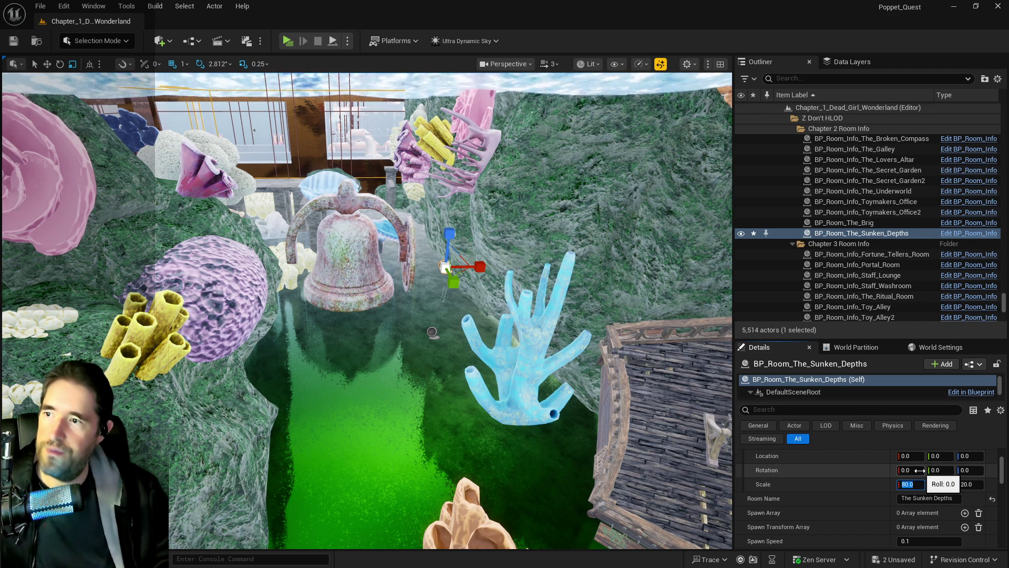
pyautogui.press('Return')
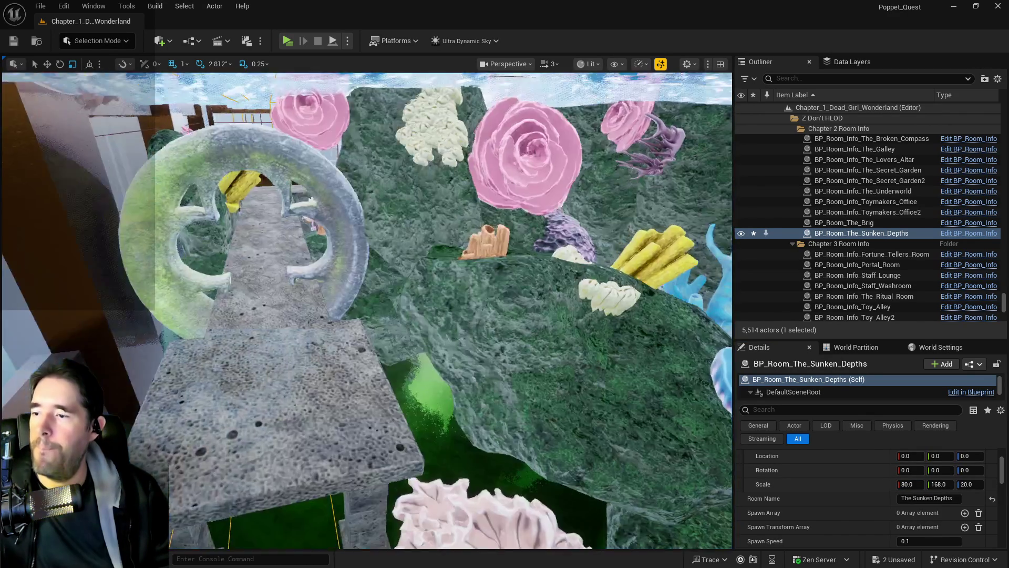
pyautogui.press('w')
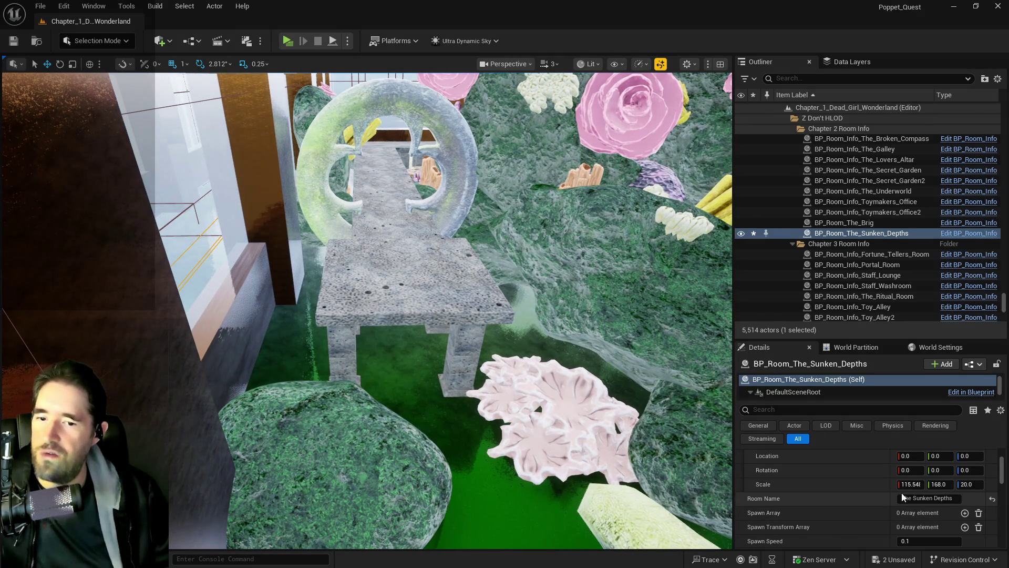
# Step: Undo the oversized scale and nudge the room actor's Location X to −28619
pyautogui.hotkey('ctrl', 'z')
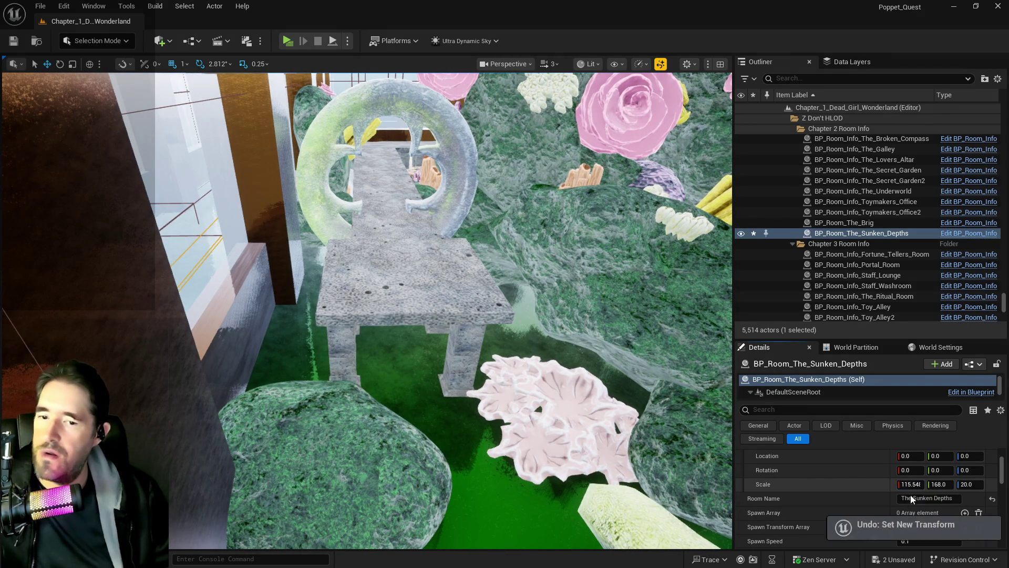
pyautogui.scroll(3, 866, 494)
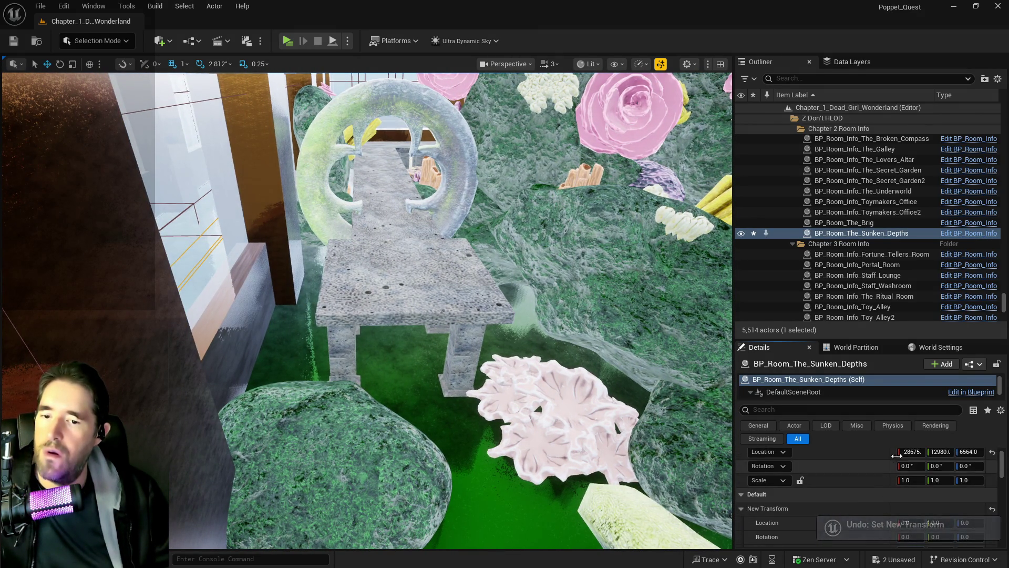
pyautogui.moveTo(911, 452); pyautogui.dragTo(915, 452)
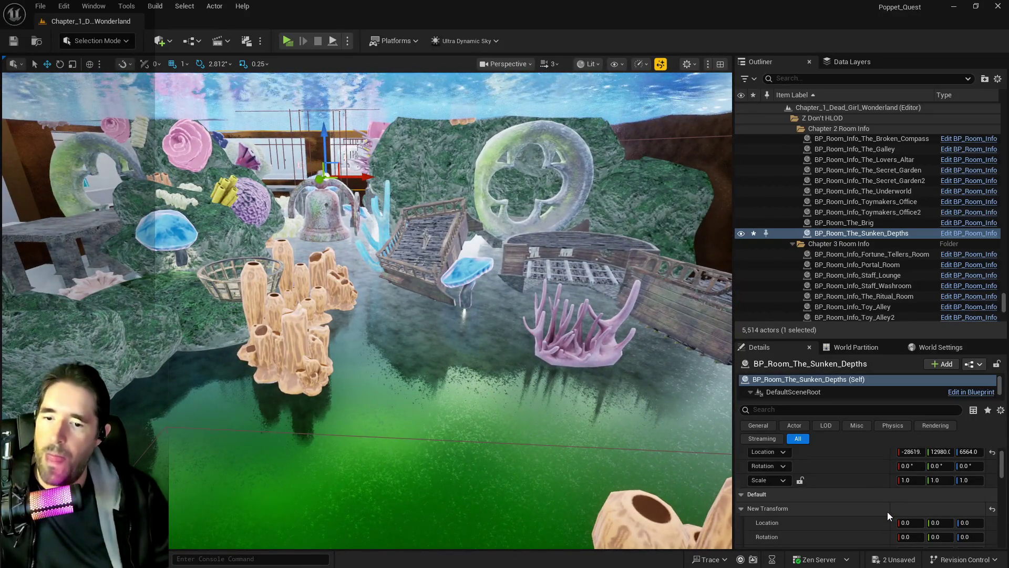
# Step: Enter 112 as the room area's X scale, then fly the view over the grass to the water
pyautogui.scroll(-2, 887, 512)
pyautogui.click(912, 501)
pyautogui.write('112')
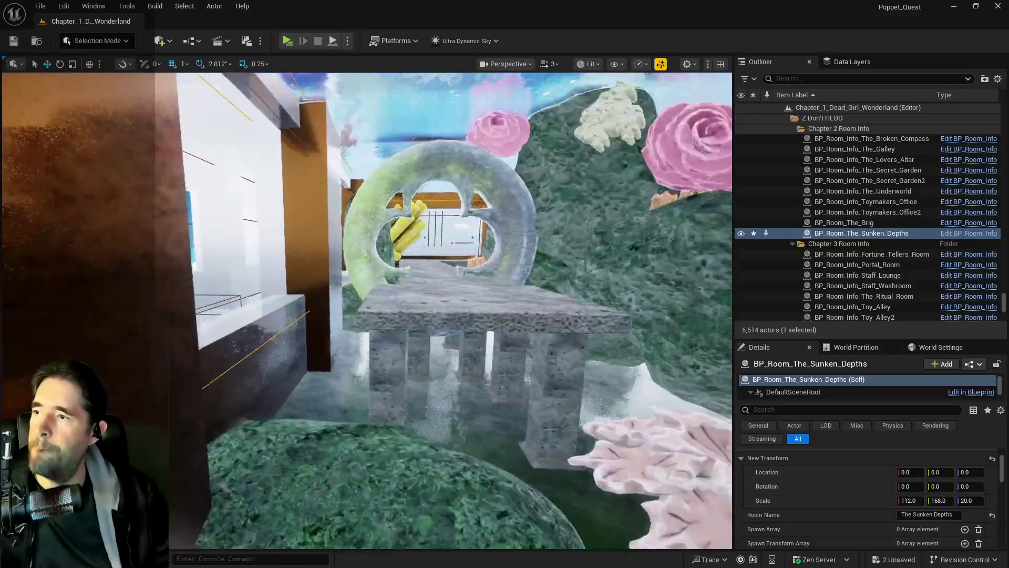
pyautogui.press('w')
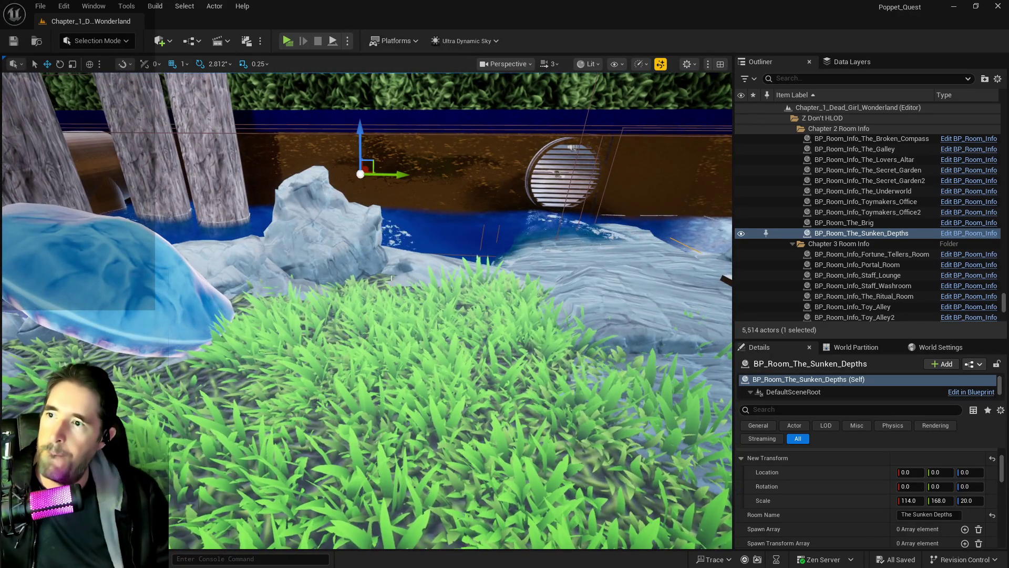
pyautogui.moveTo(391, 278)
pyautogui.mouseDown()
pyautogui.moveTo(390, 226)
pyautogui.moveTo(538, 226)
pyautogui.moveTo(299, 363)
pyautogui.mouseUp()
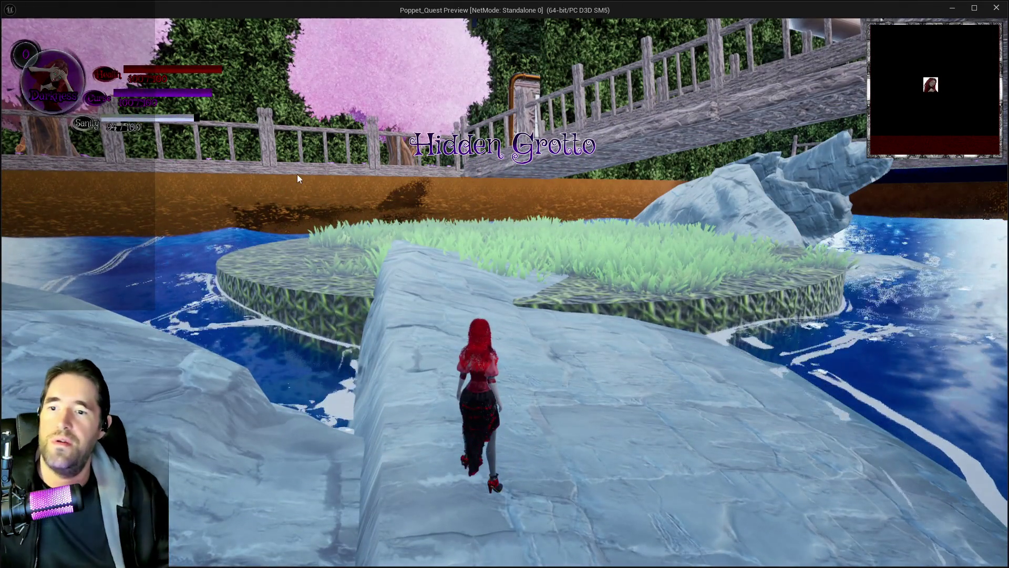
# Step: Walk to the water, toggle the inventory, then run across the striped platform onto the grated walkway
pyautogui.press('w')
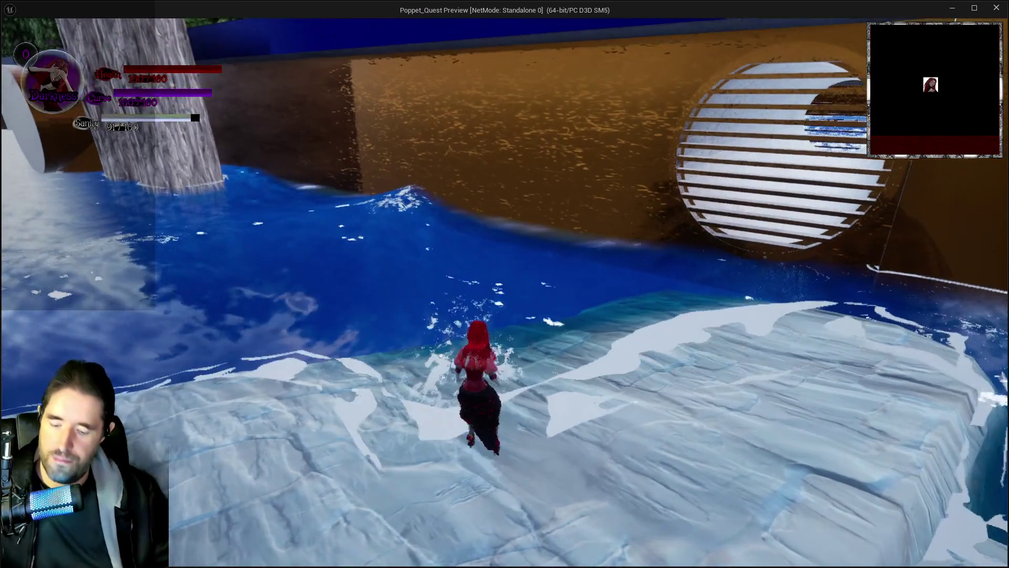
pyautogui.press('i')
pyautogui.press('i')
pyautogui.press('w')
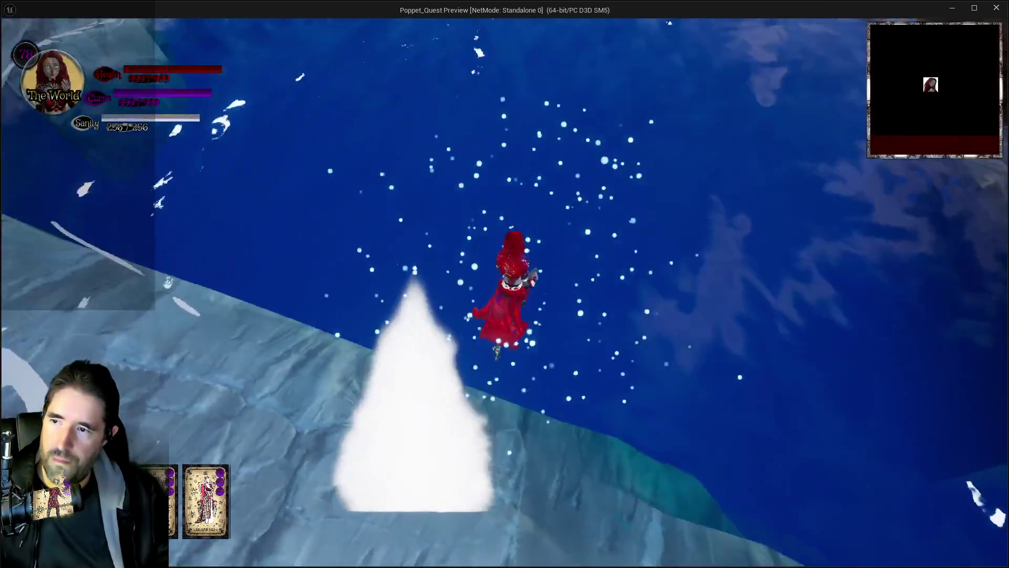
pyautogui.press('w')
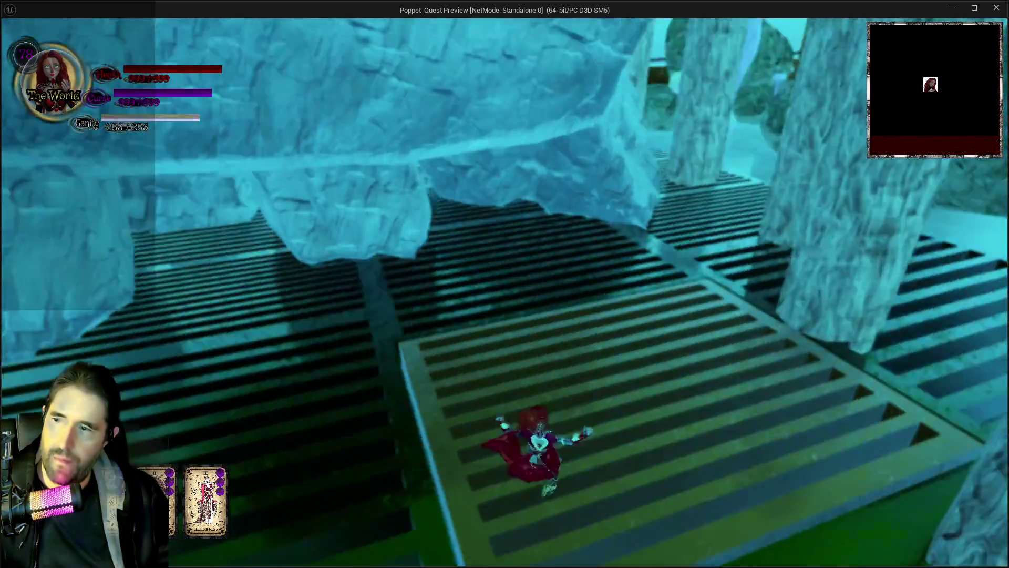
pyautogui.press('w')
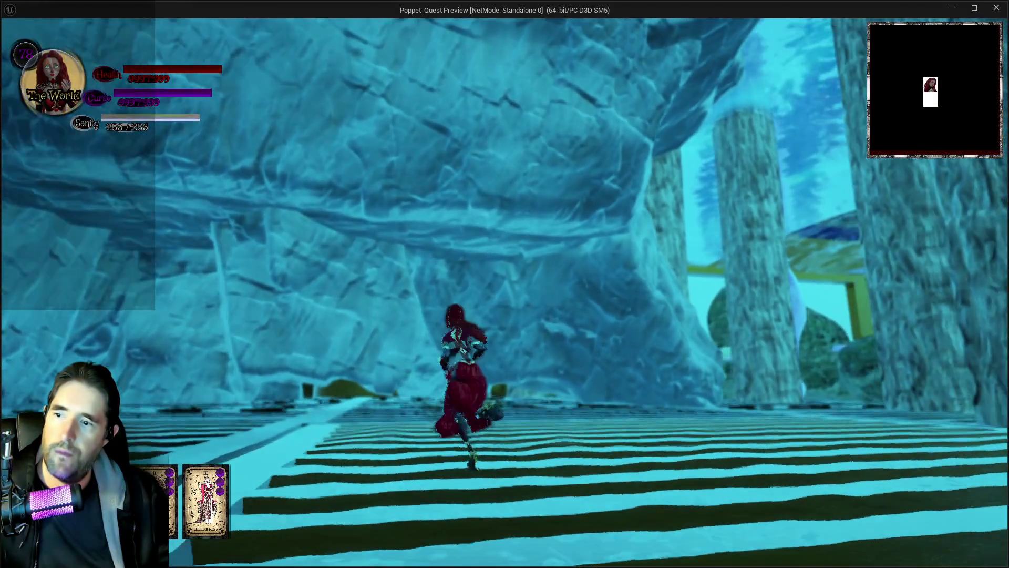
pyautogui.press('w')
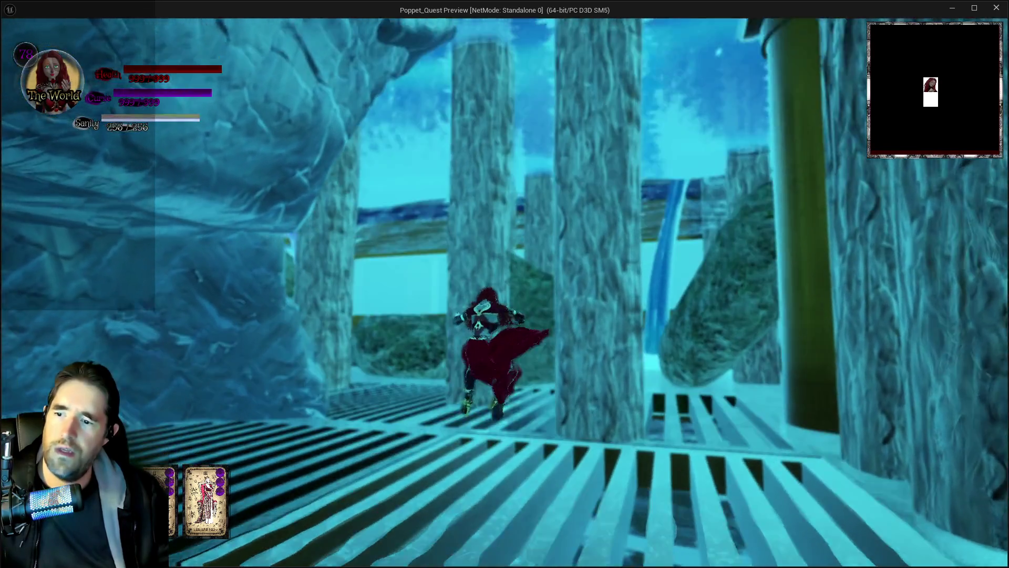
pyautogui.press('w')
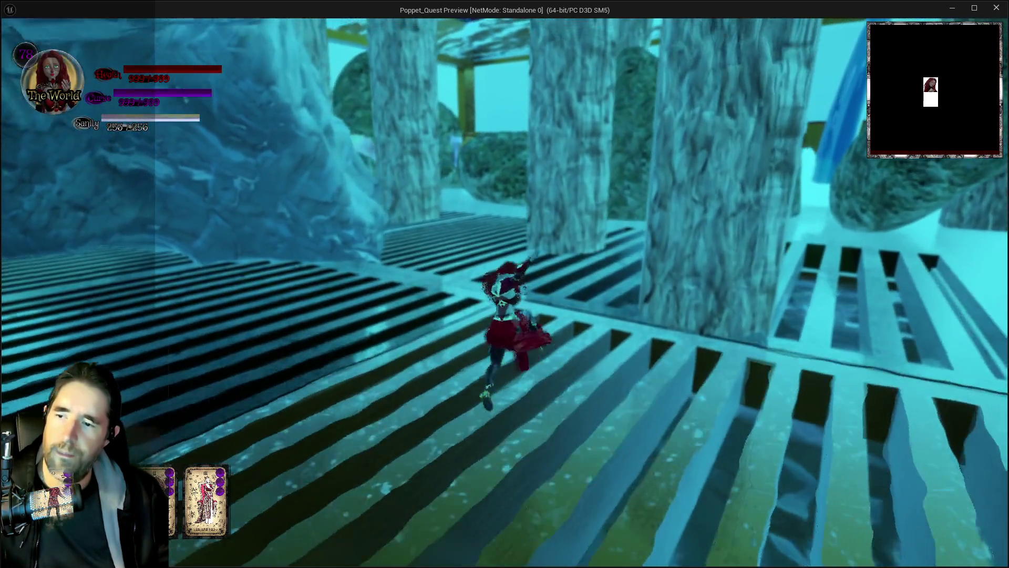
pyautogui.press('w')
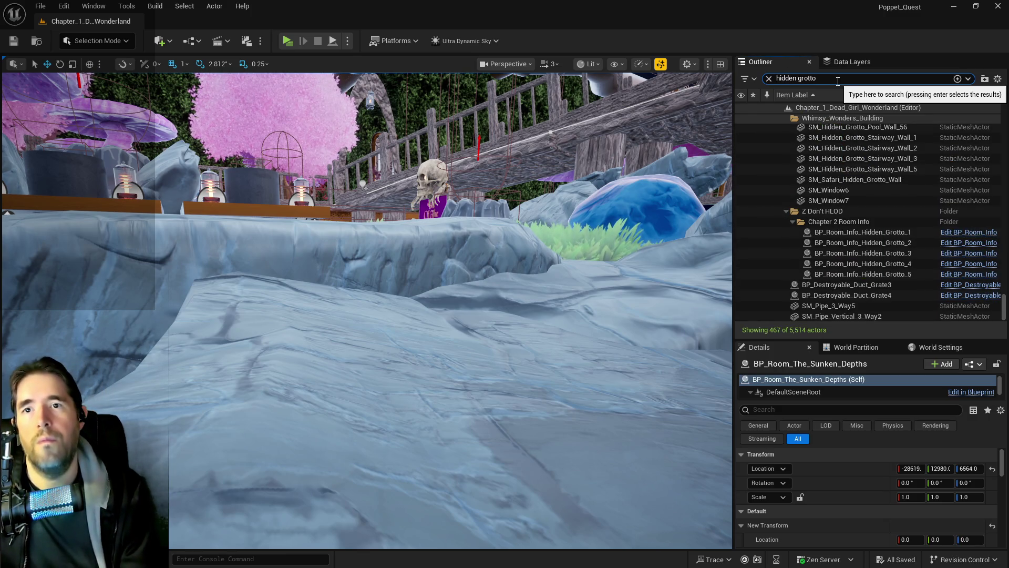
# Step: Filter actors to 'hidden grotto in' and focus BP_Room_Info_Hidden_Grotto_5, then _4
pyautogui.press('BackSpace')
pyautogui.write('info')
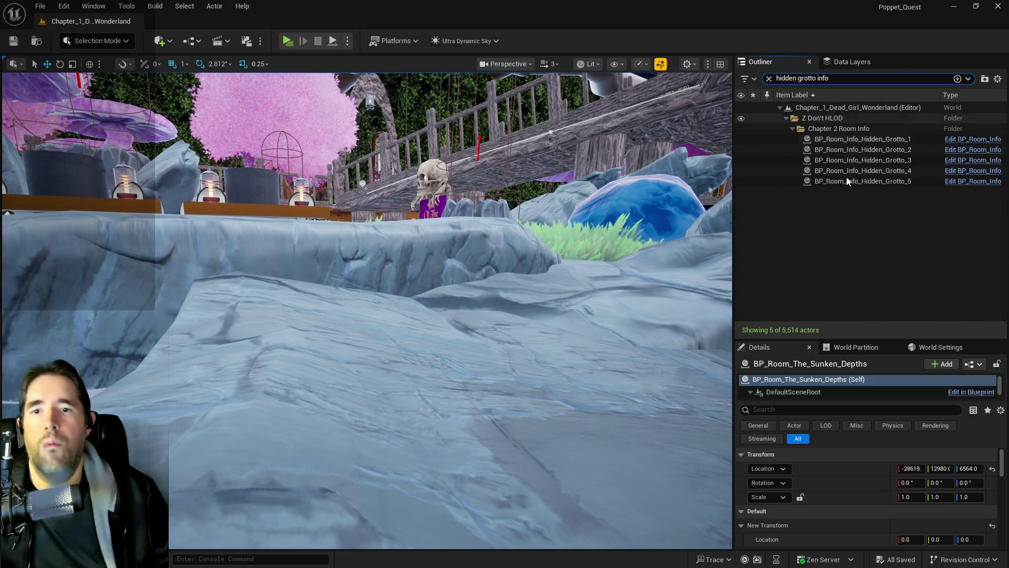
pyautogui.doubleClick(845, 181)
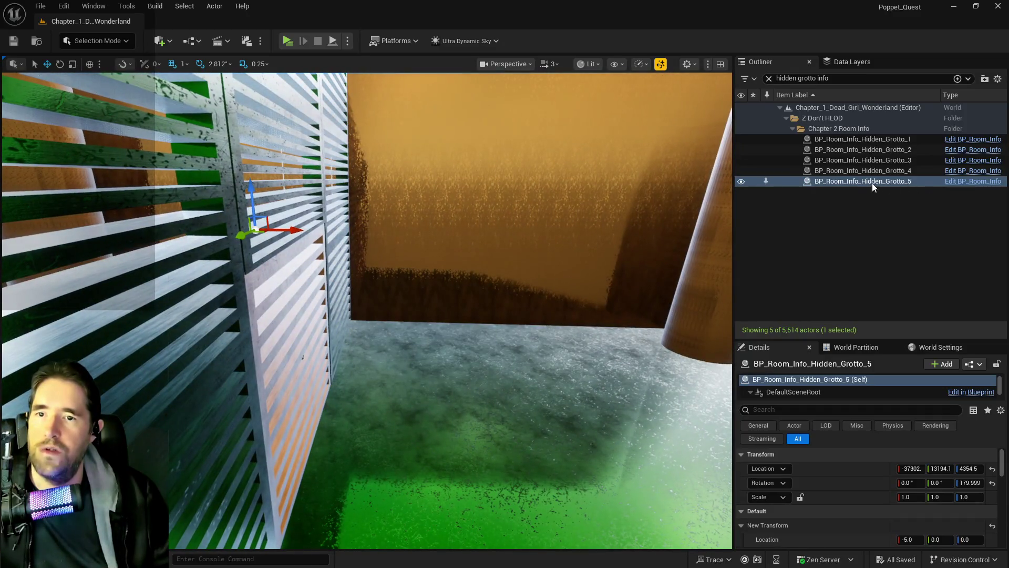
pyautogui.doubleClick(868, 172)
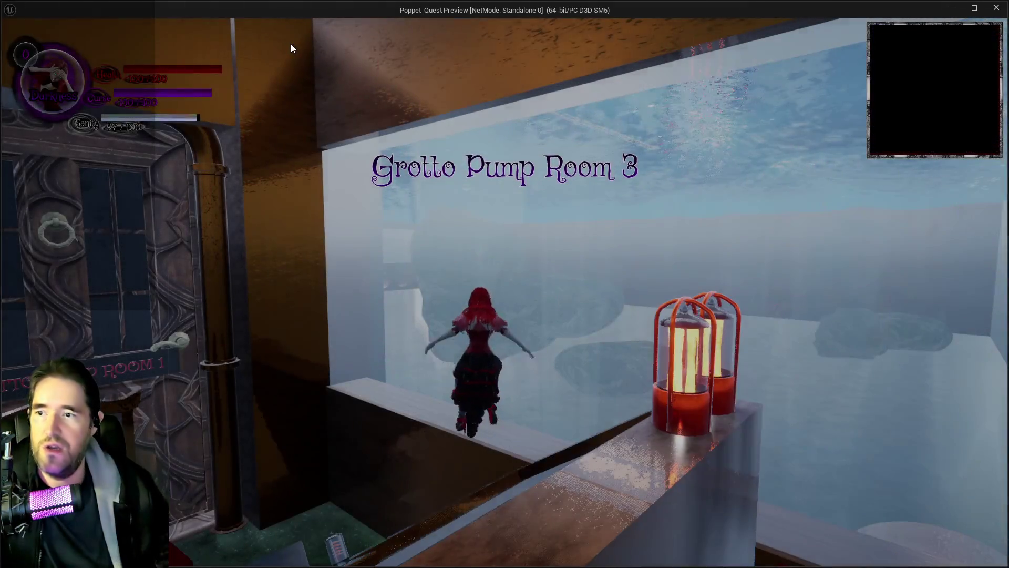
# Step: Walk the character along the ledge and toggle the card collection menu
pyautogui.click(325, 108)
pyautogui.press('w')
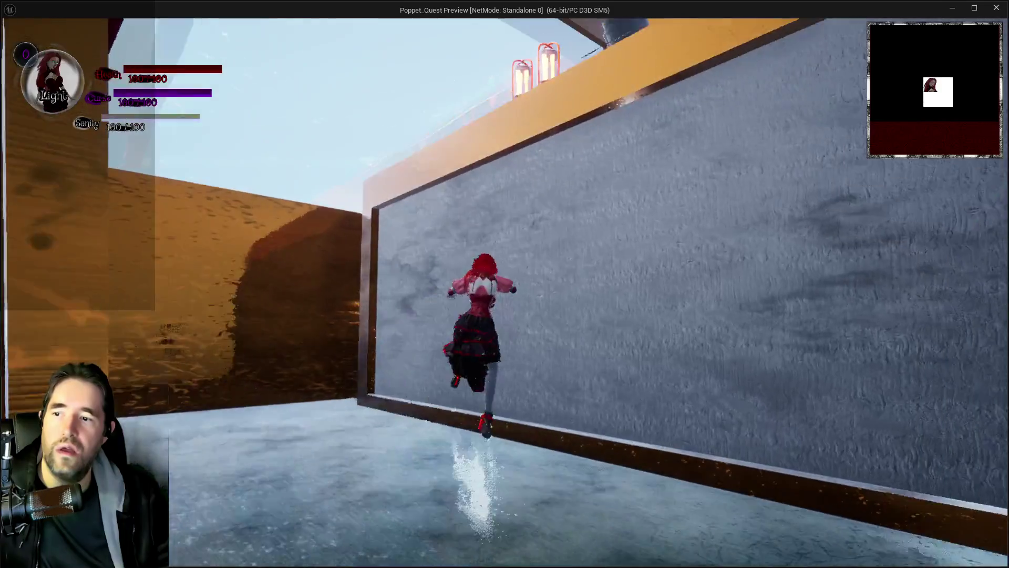
pyautogui.press('Tab')
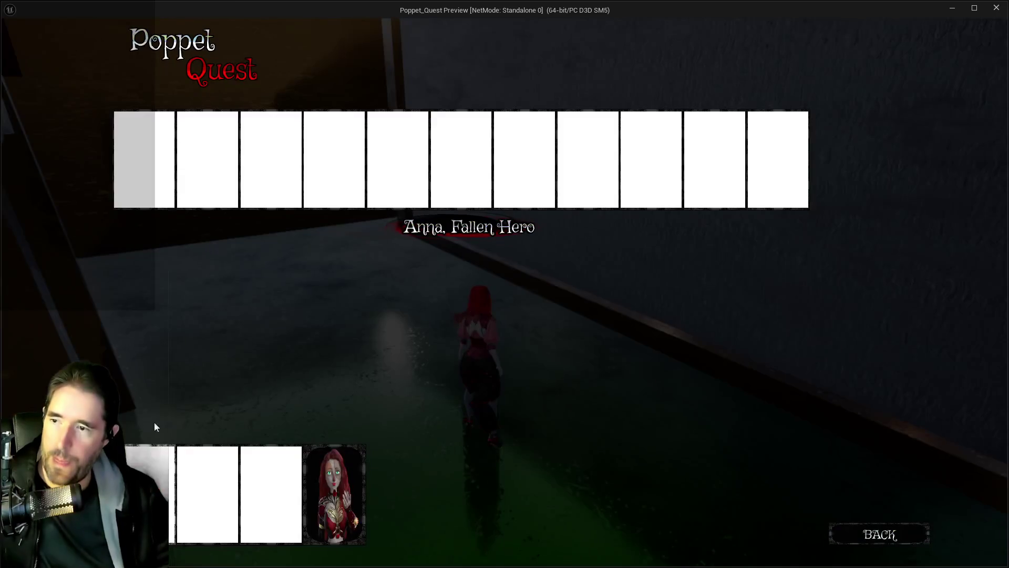
pyautogui.press('Tab')
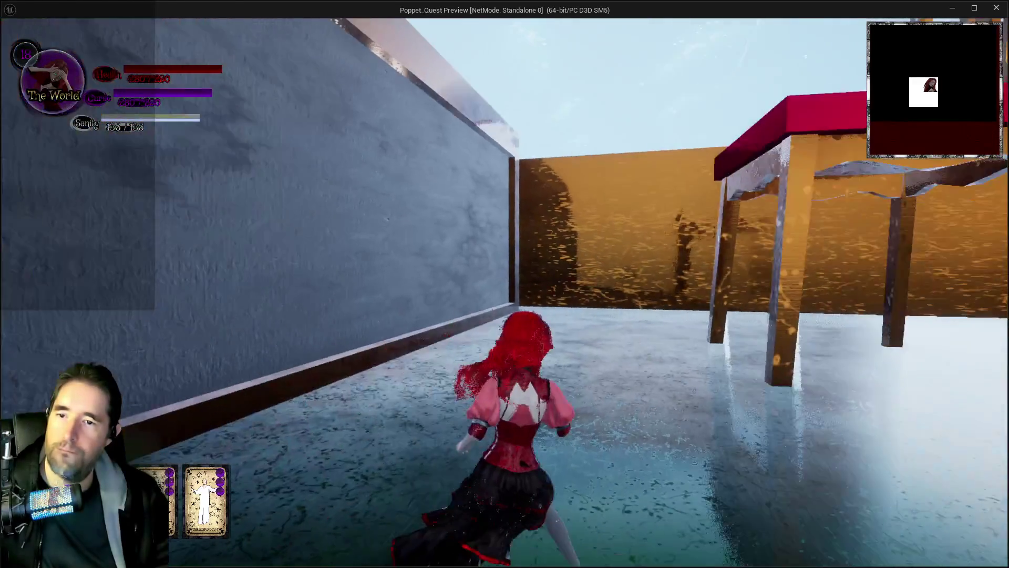
# Step: Jump onto the red chair, fly over the glass display case, and cross onto the green grating
pyautogui.press('space')
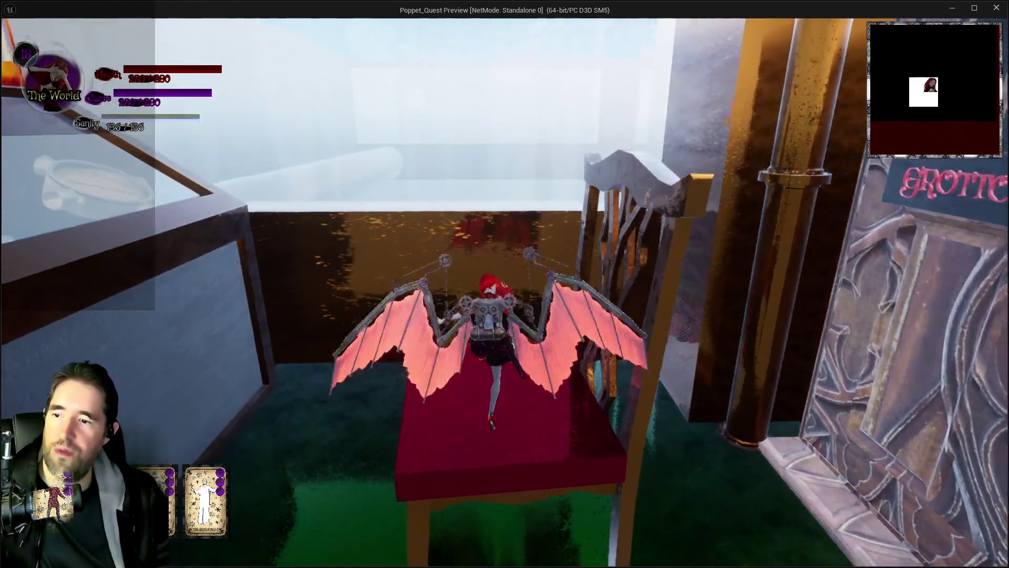
pyautogui.press('space')
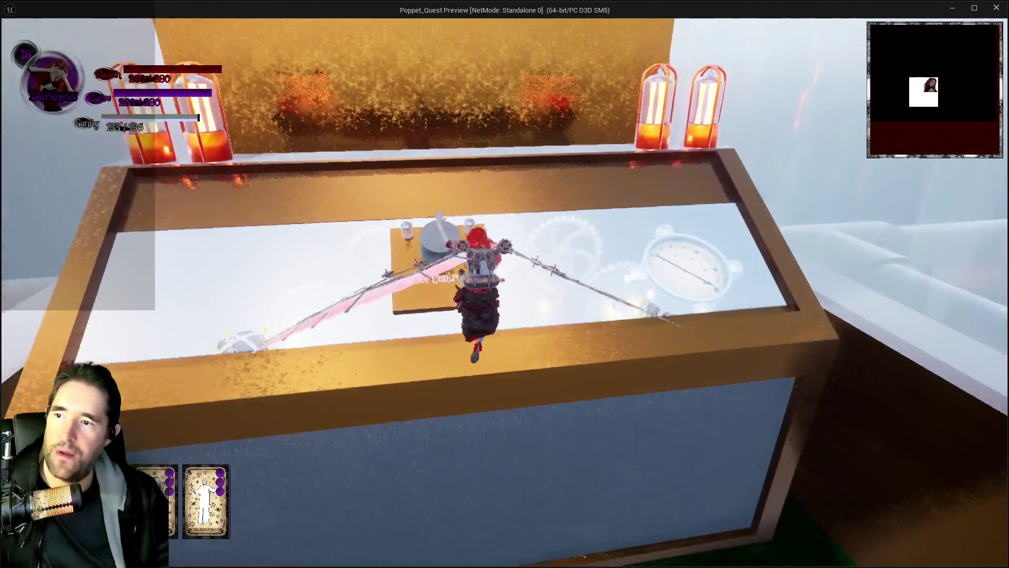
pyautogui.press('w')
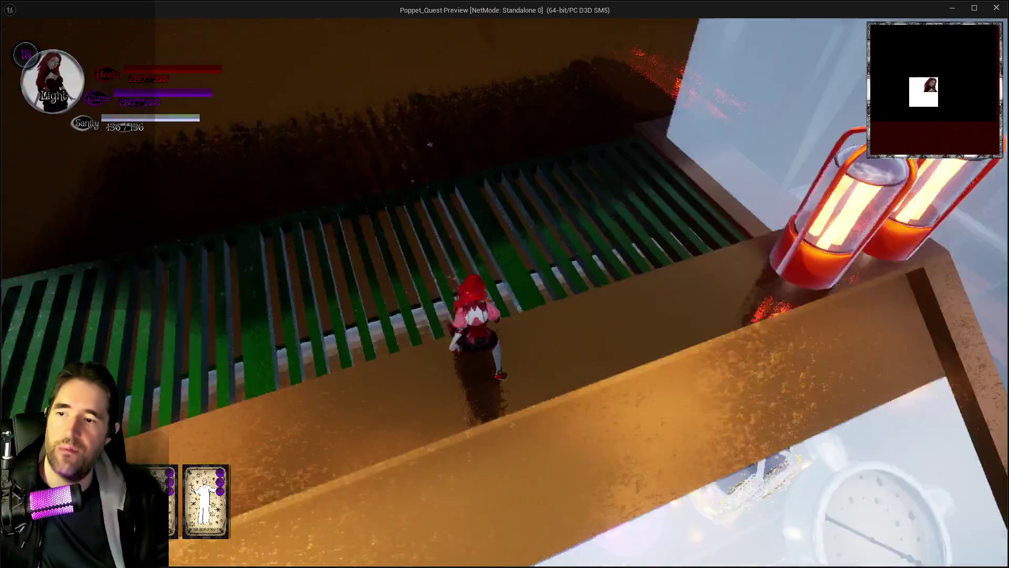
pyautogui.press('w')
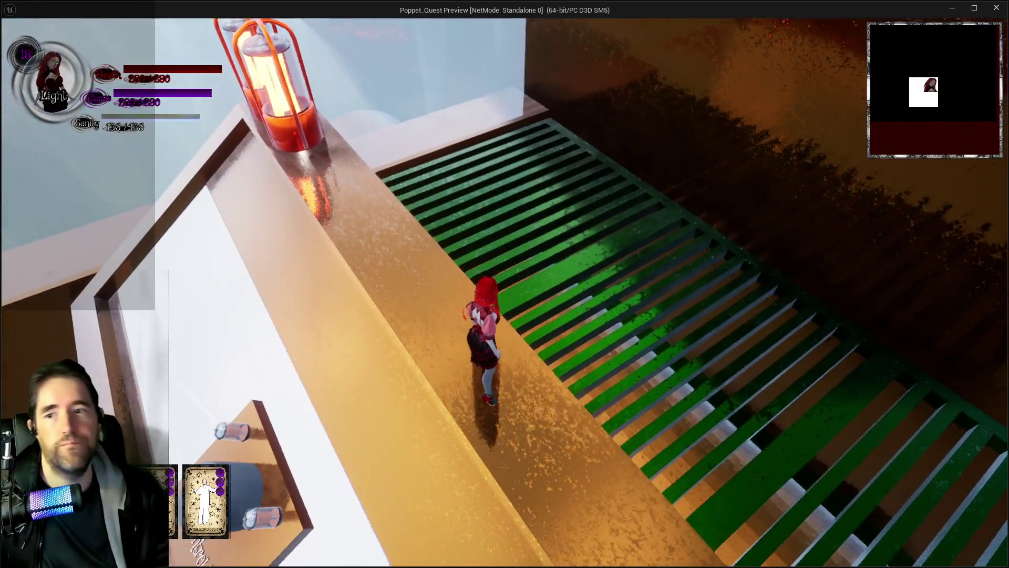
pyautogui.press('w')
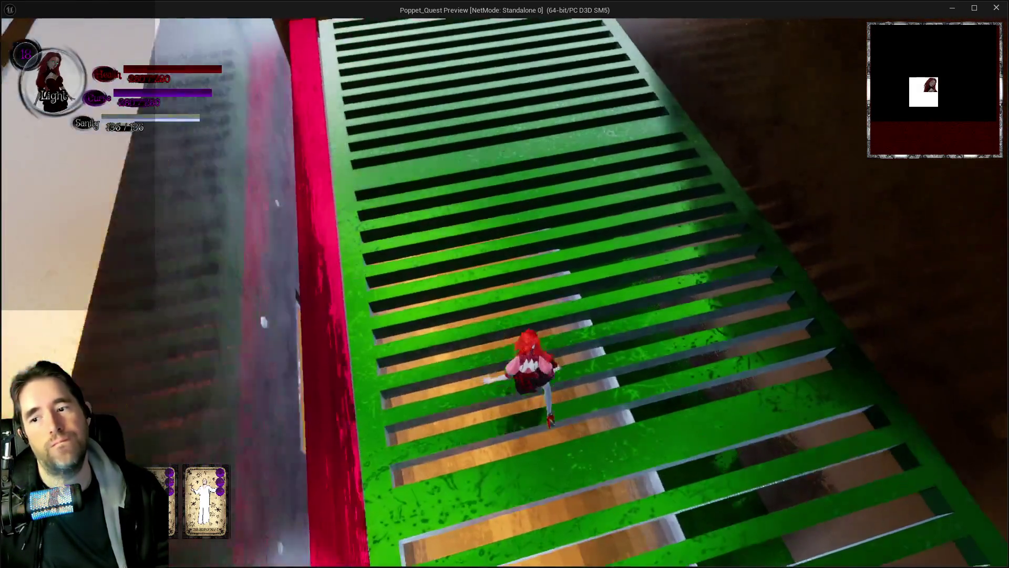
pyautogui.press('w')
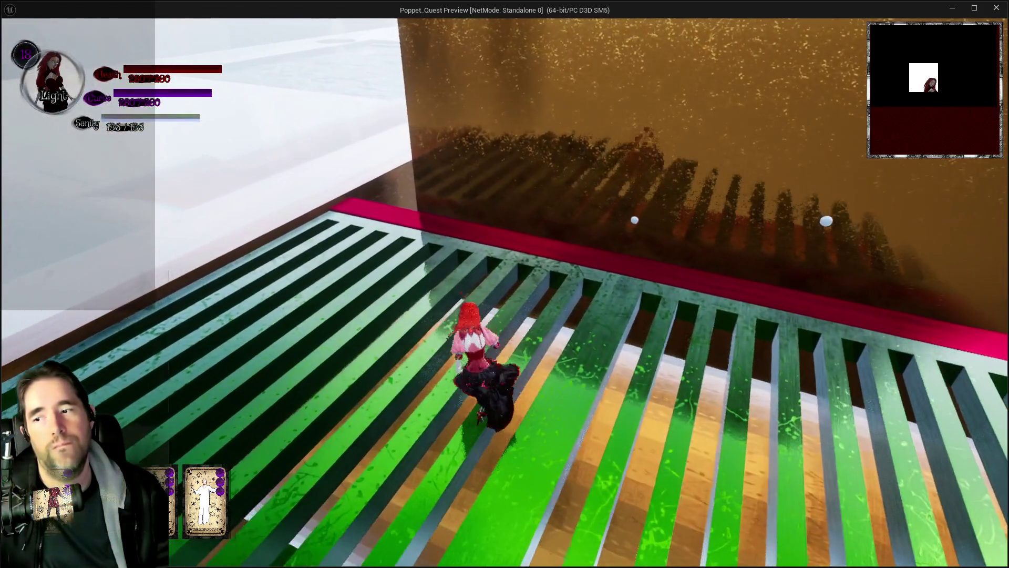
pyautogui.press('w')
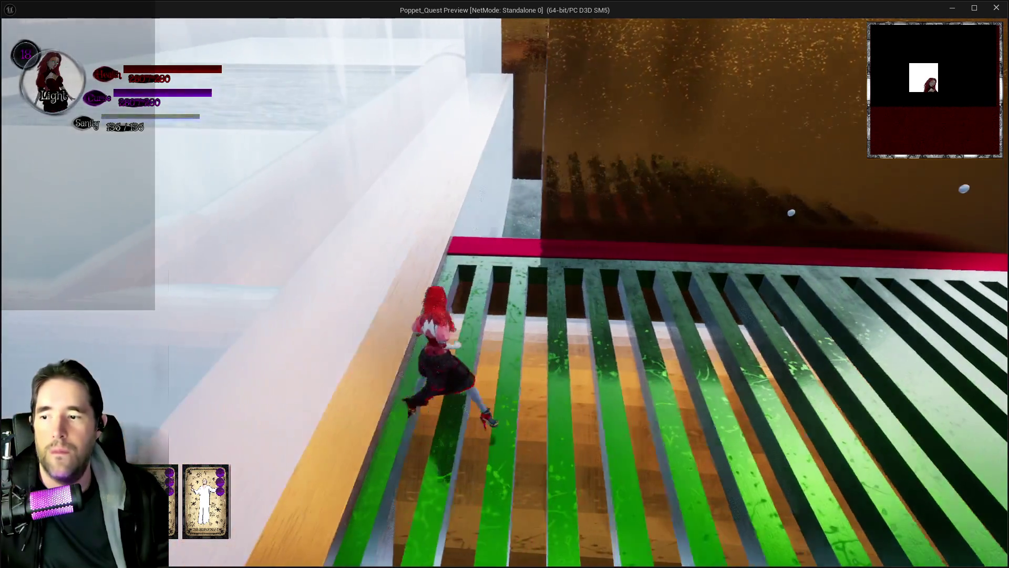
# Step: Run around the green grating, test the right wall, then cross the striped grating to the far wall
pyautogui.press('a')
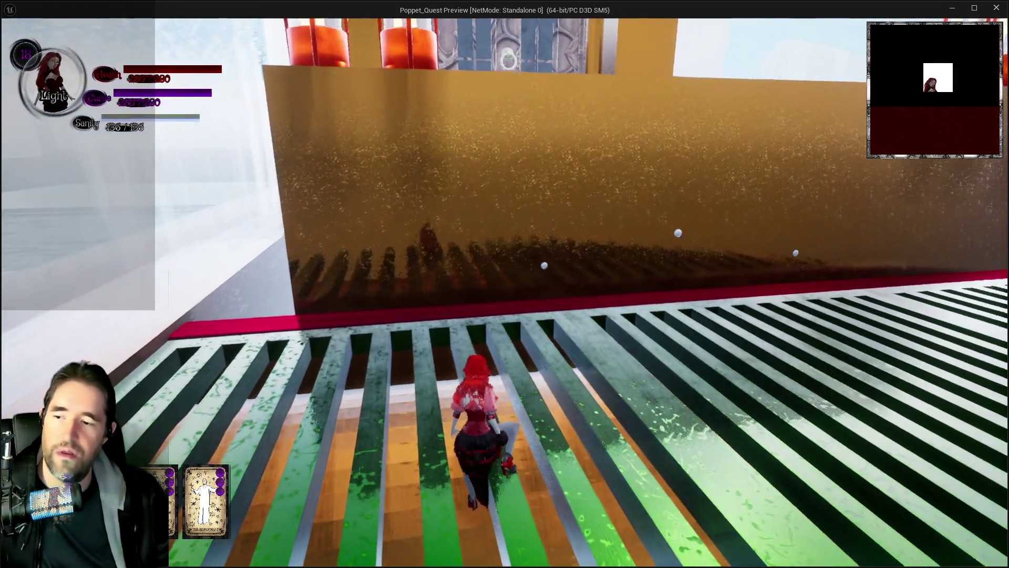
pyautogui.press('d')
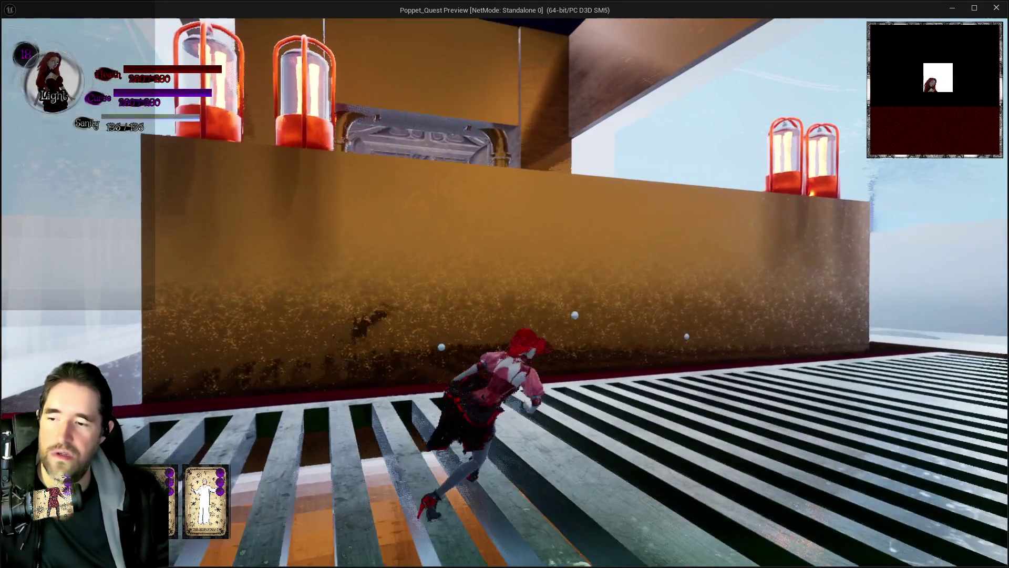
pyautogui.press('w')
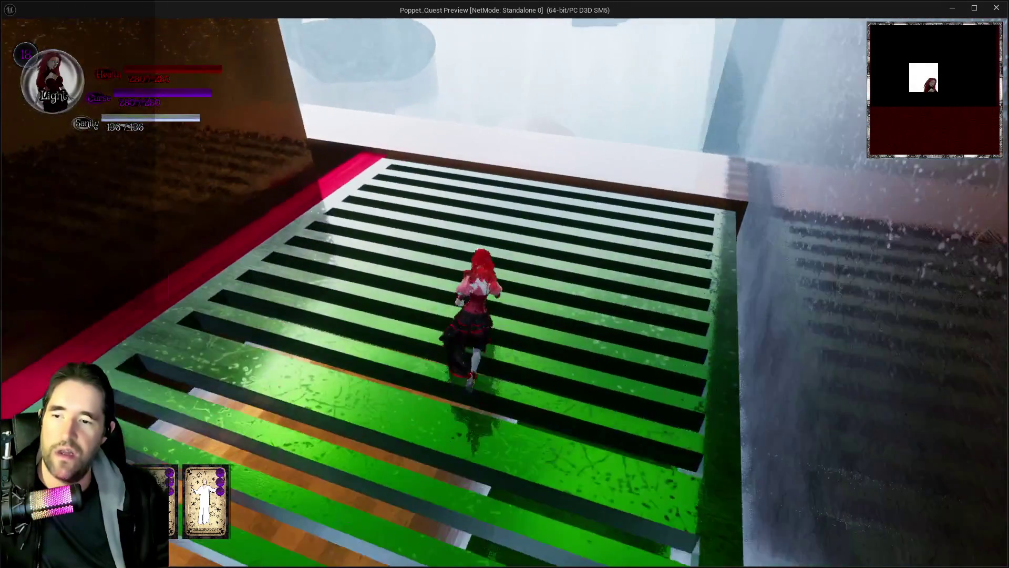
pyautogui.press('d')
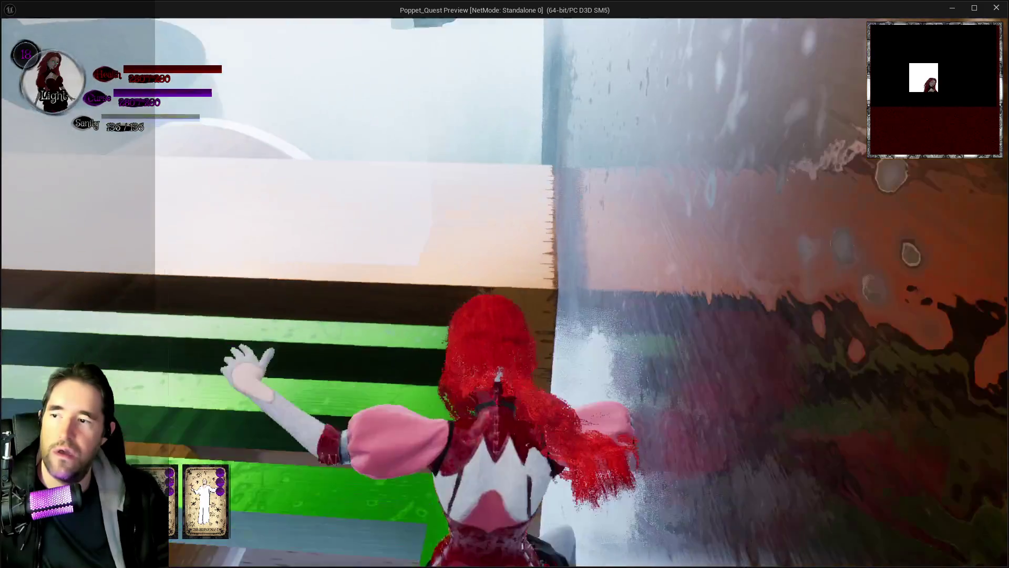
pyautogui.press('a')
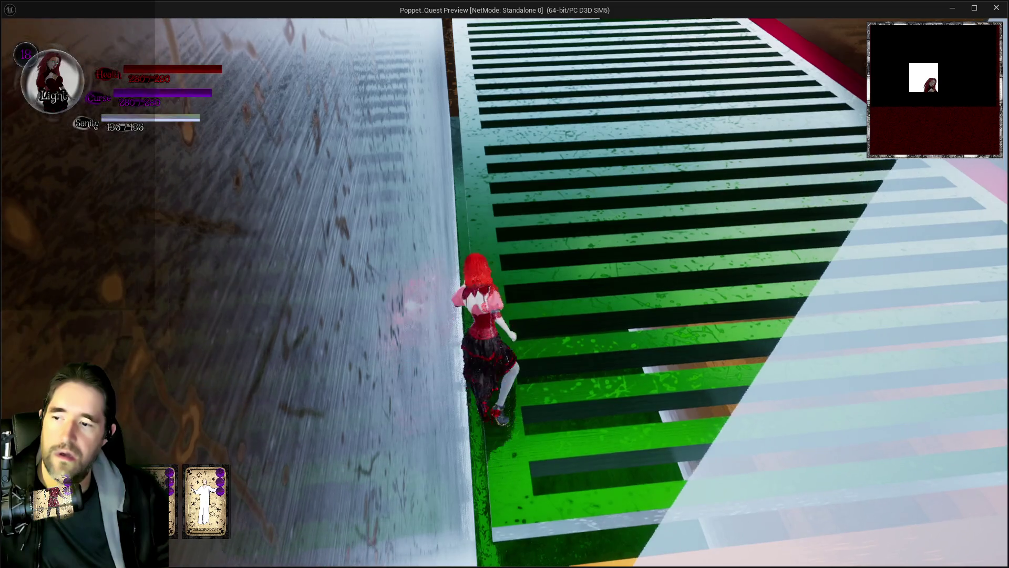
pyautogui.press('w')
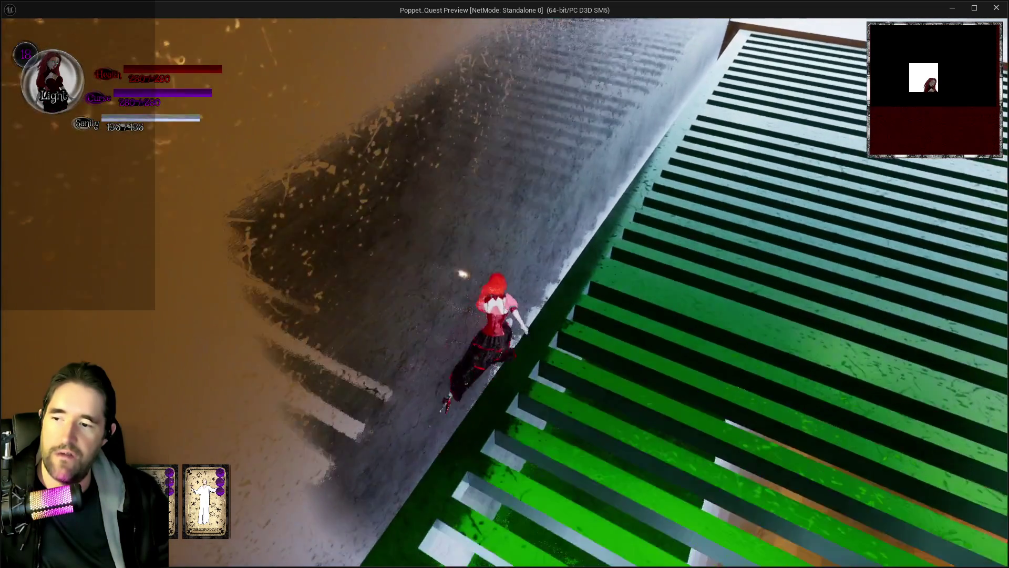
pyautogui.press('d')
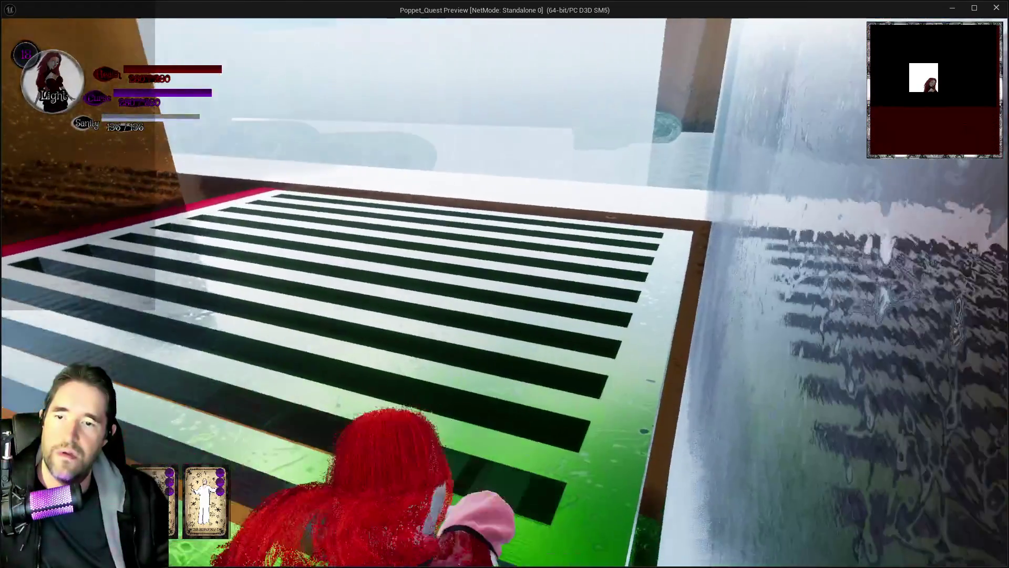
pyautogui.press('w')
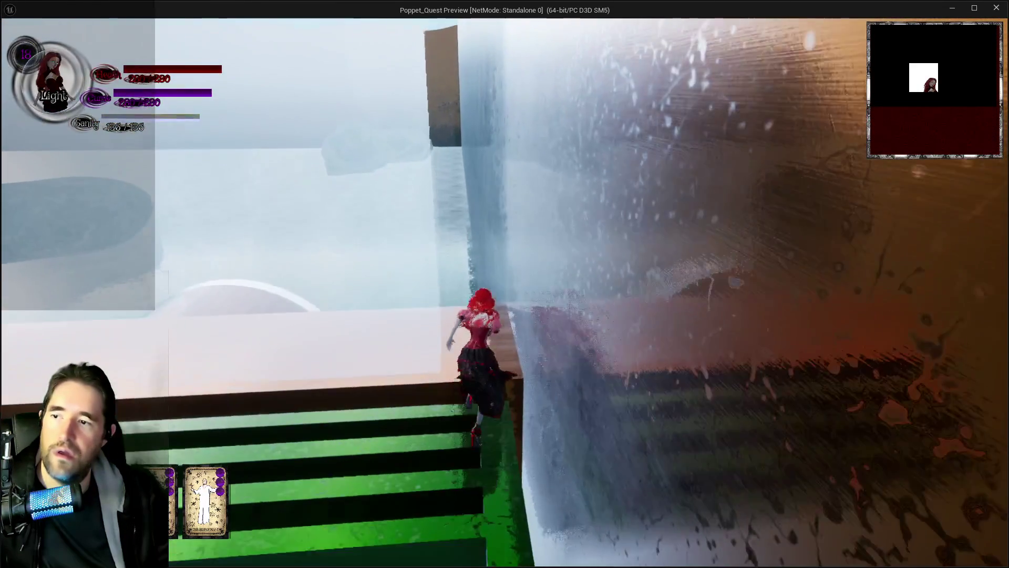
pyautogui.press('w')
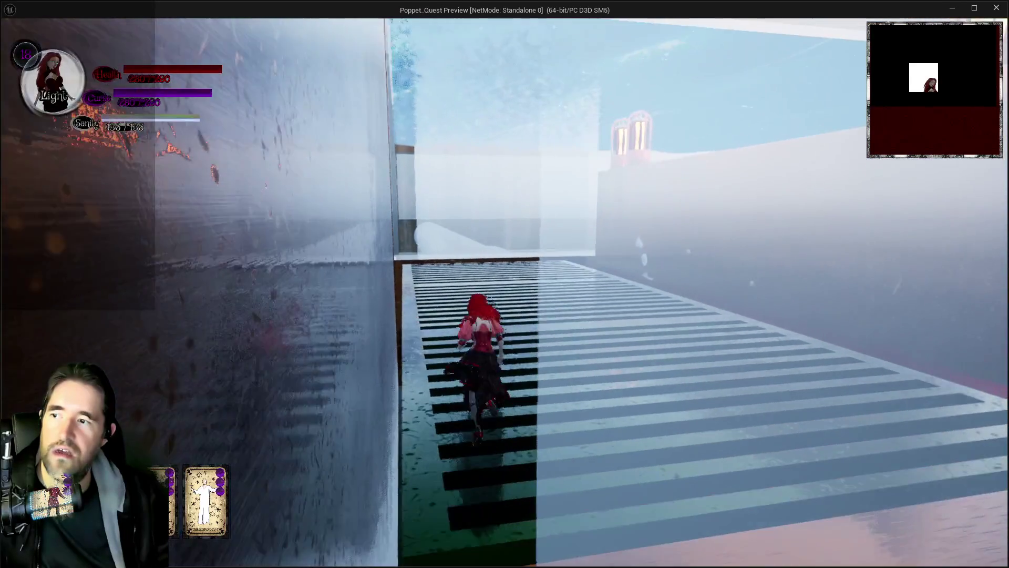
pyautogui.press('w')
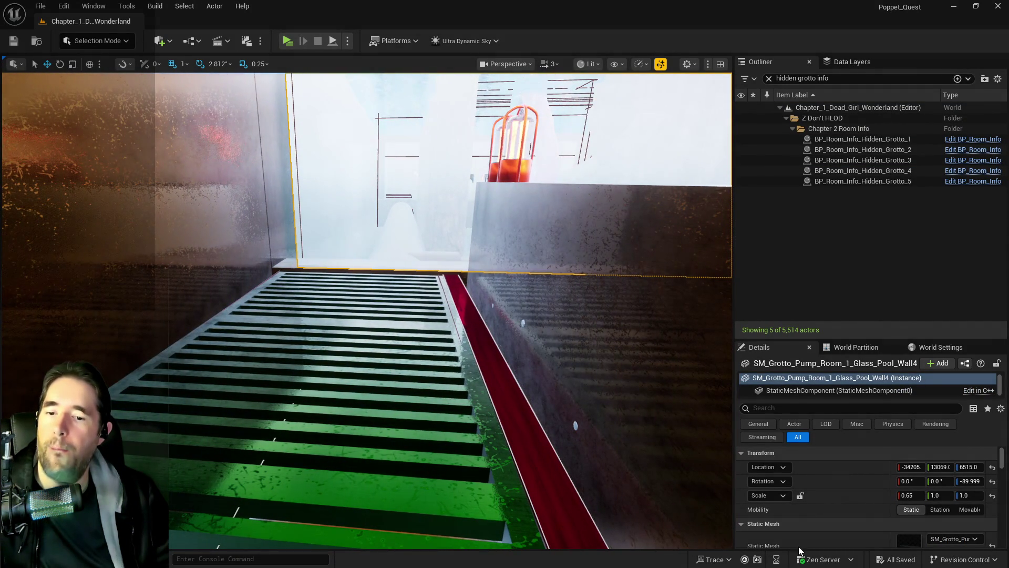
# Step: Drag Glass_Pool_Wall4's Location Y to shift it slightly along Y
pyautogui.click(941, 466)
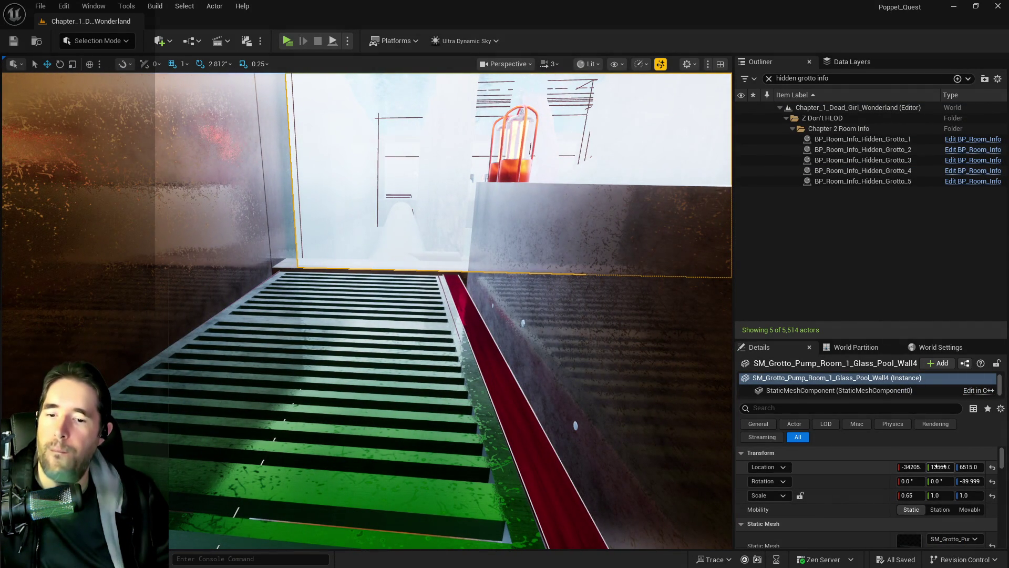
pyautogui.moveTo(940, 467); pyautogui.dragTo(951, 467)
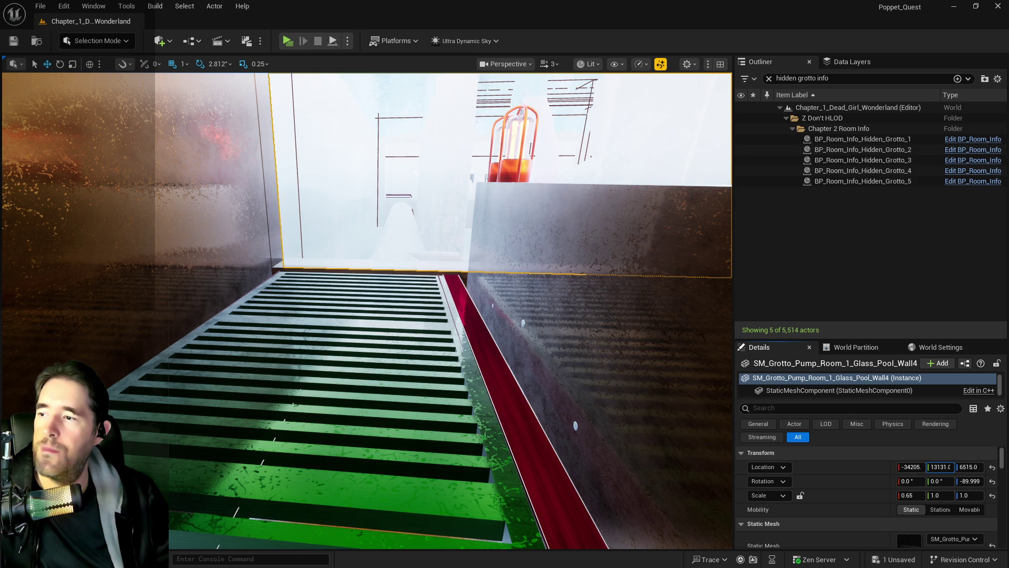
pyautogui.press('w')
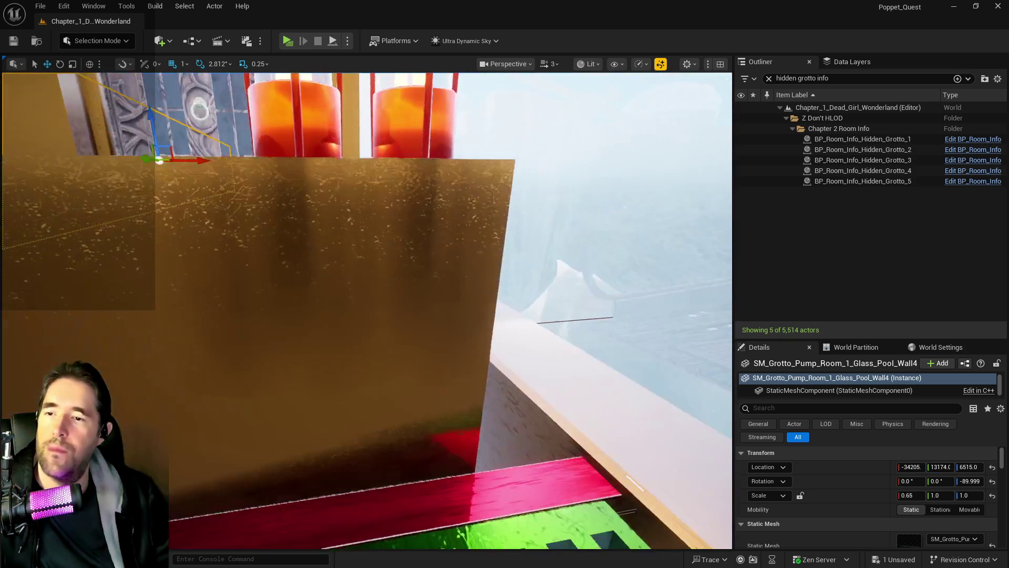
pyautogui.press('s')
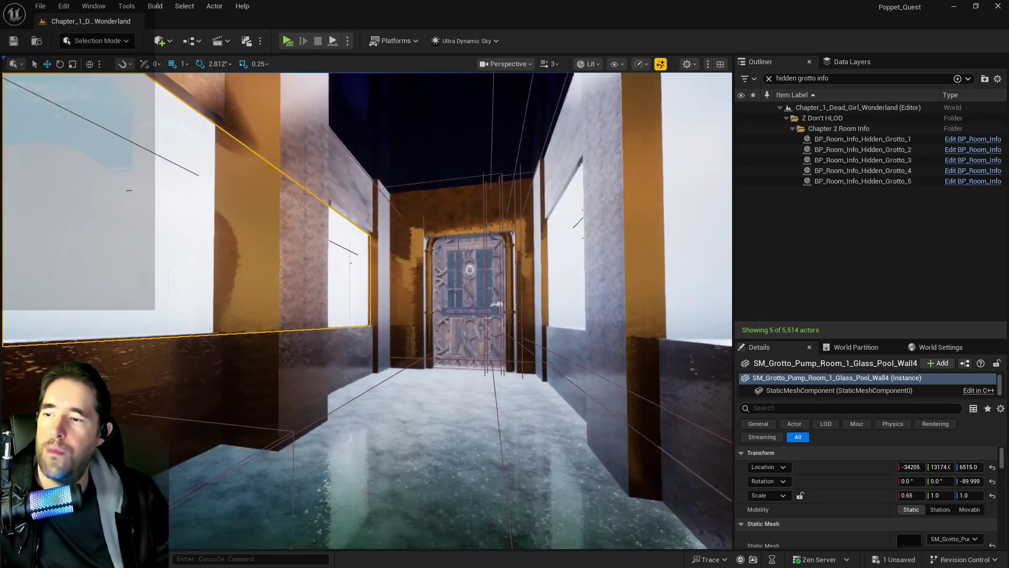
pyautogui.moveTo(469, 330); pyautogui.dragTo(368, 294)
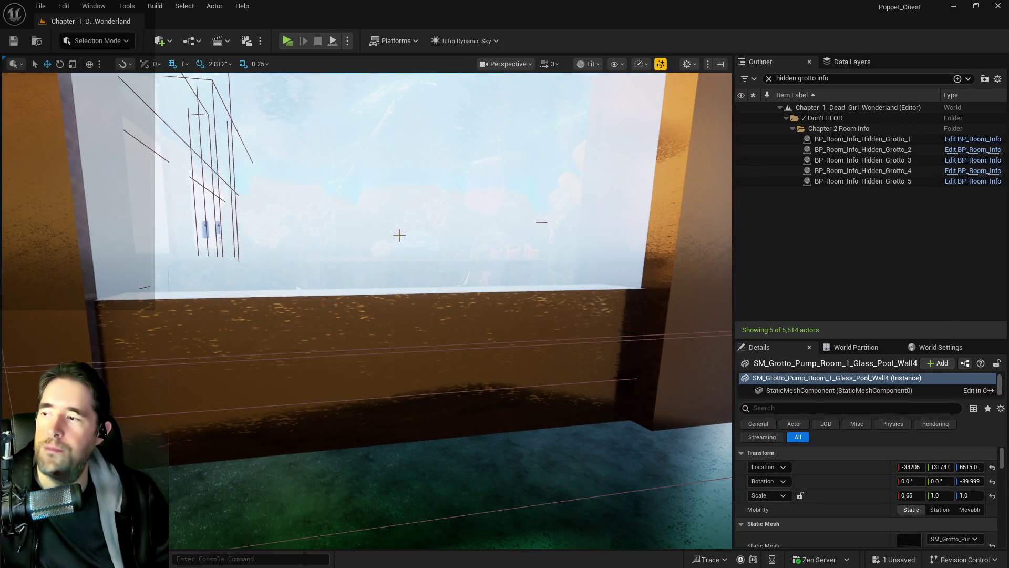
# Step: Select and frame Glass_Pool_Wall3, then drag its Location Y to shift it along Y
pyautogui.click(398, 234)
pyautogui.moveTo(398, 235); pyautogui.dragTo(468, 227)
pyautogui.press('f')
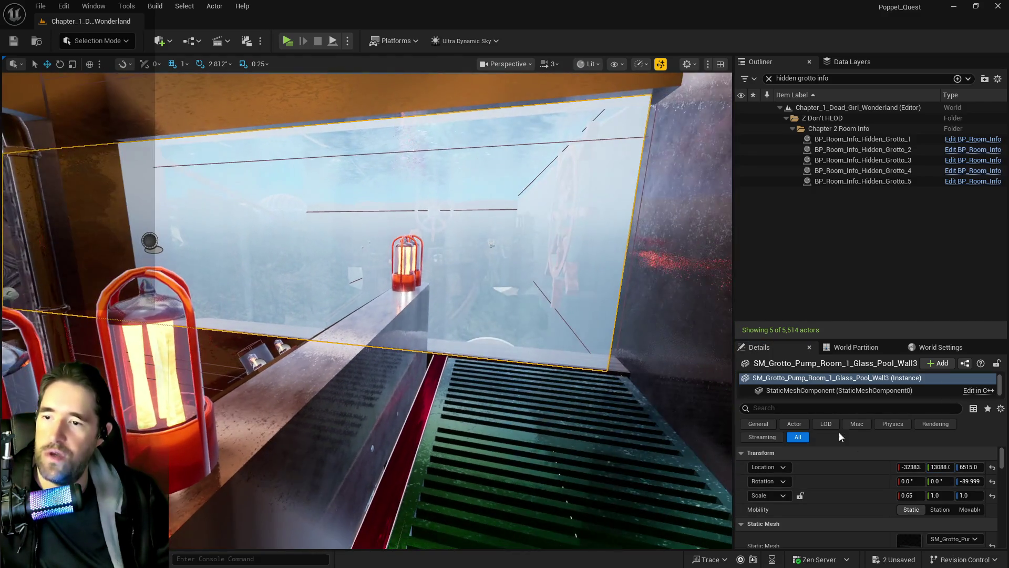
pyautogui.moveTo(931, 467); pyautogui.dragTo(954, 467)
# Step: Select the ceiling box brush above the glass and orbit to inspect it
pyautogui.scroll(-5, 702, 392)
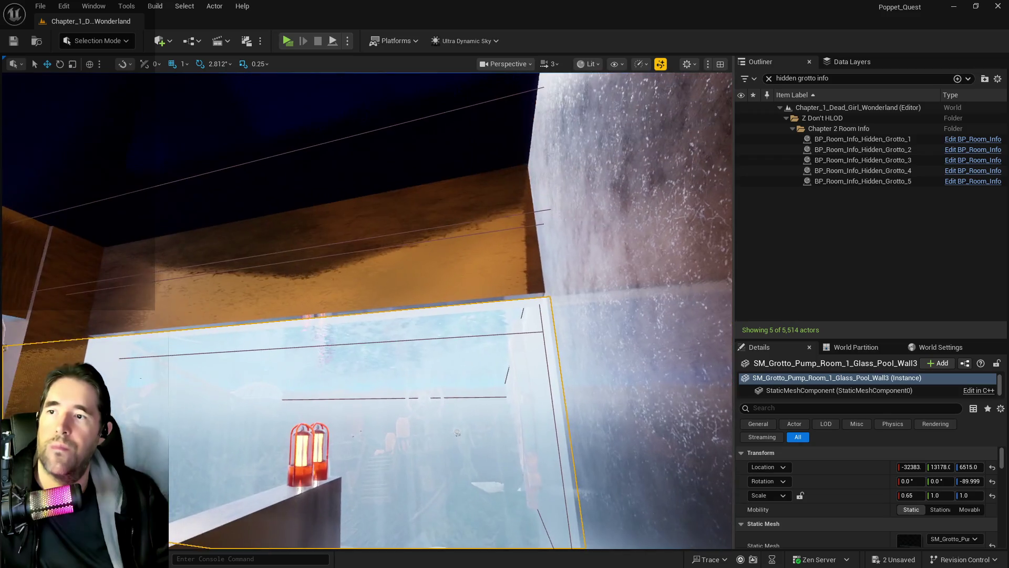
pyautogui.rightClick(702, 391)
pyautogui.click(499, 285)
pyautogui.moveTo(449, 426)
pyautogui.mouseDown()
pyautogui.moveTo(358, 462)
pyautogui.moveTo(474, 302)
pyautogui.mouseUp()
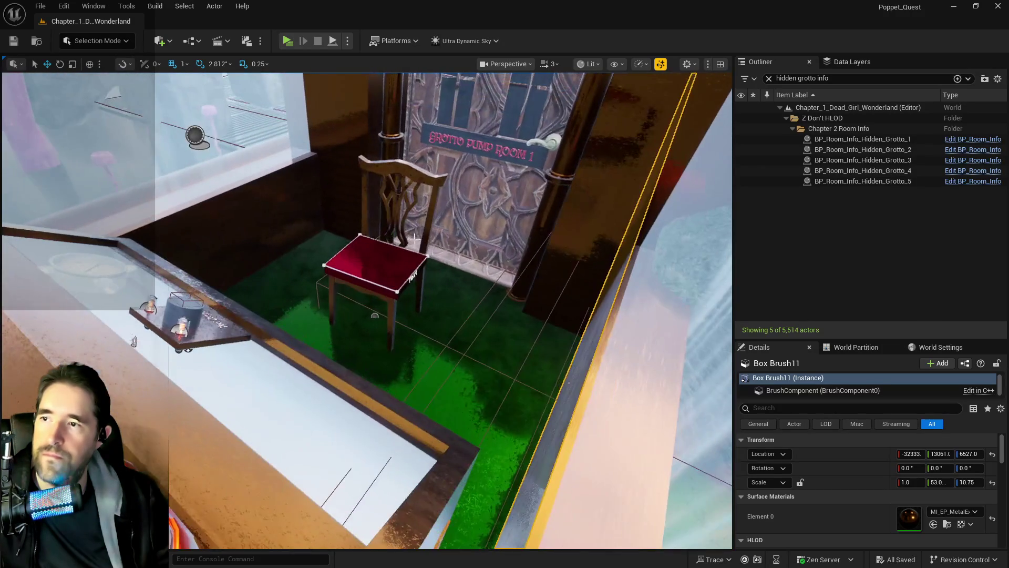
# Step: Tick Is Open on BP_Door_95 and slide BP_Chair34 about 550 units along X
pyautogui.click(415, 238)
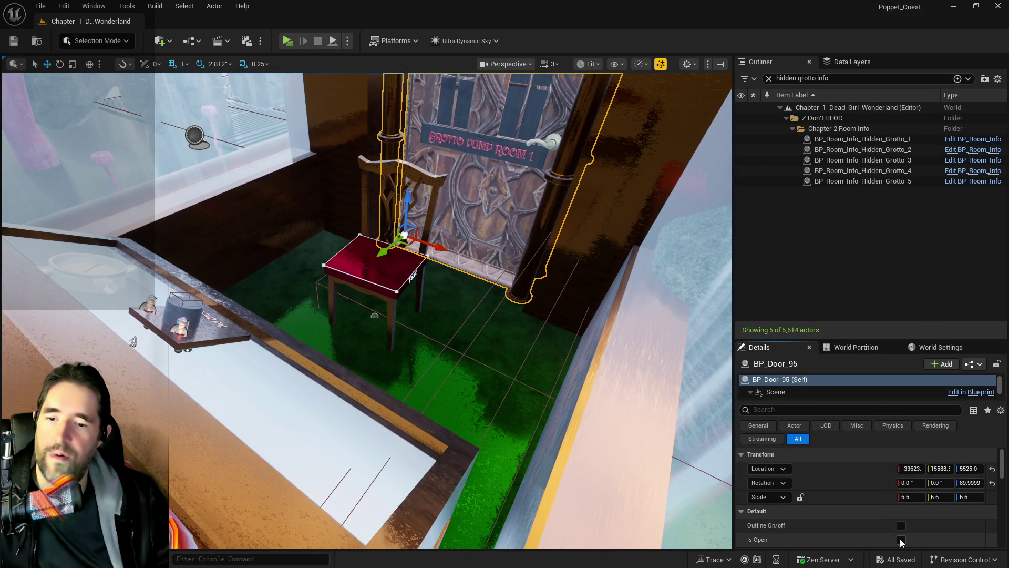
pyautogui.click(900, 540)
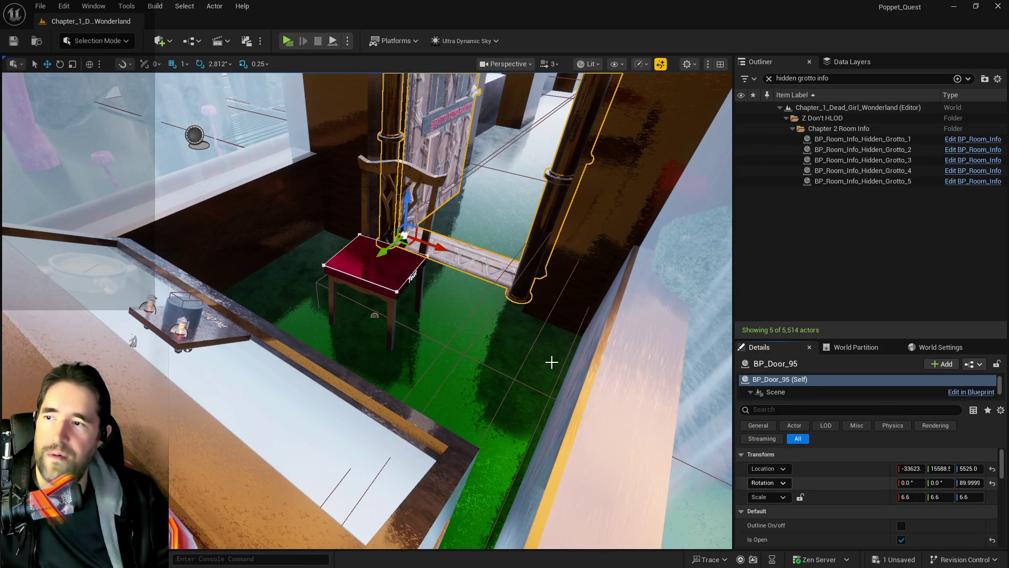
pyautogui.click(403, 271)
pyautogui.moveTo(410, 337)
pyautogui.mouseDown()
pyautogui.moveTo(528, 378)
pyautogui.moveTo(419, 419)
pyautogui.moveTo(363, 332)
pyautogui.moveTo(383, 289)
pyautogui.mouseUp()
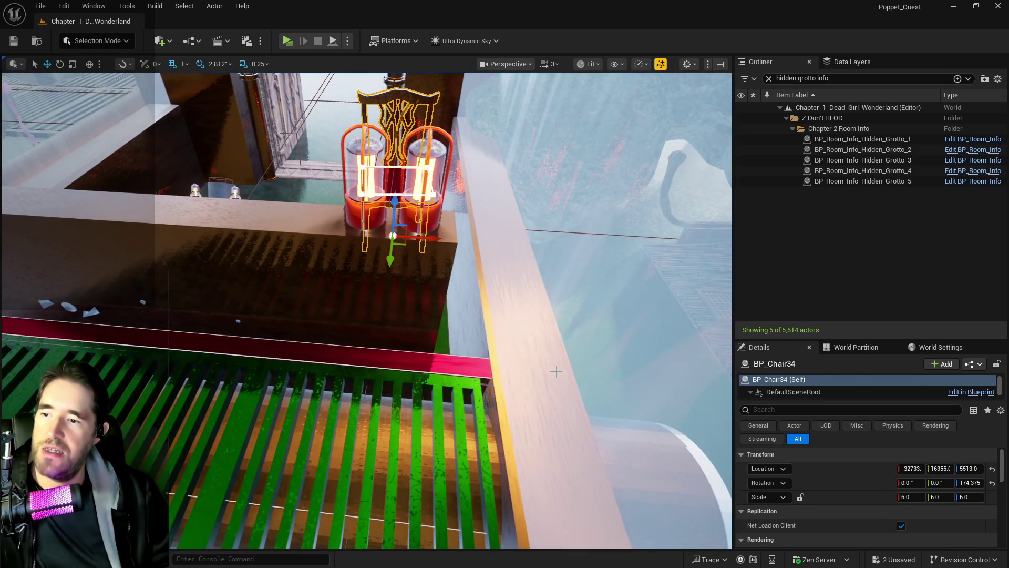
# Step: Reselect Glass_Pool_Wall3 and frame the view on it
pyautogui.click(578, 341)
pyautogui.moveTo(578, 341)
pyautogui.mouseDown()
pyautogui.moveTo(547, 315)
pyautogui.moveTo(525, 326)
pyautogui.mouseUp()
pyautogui.press('f')
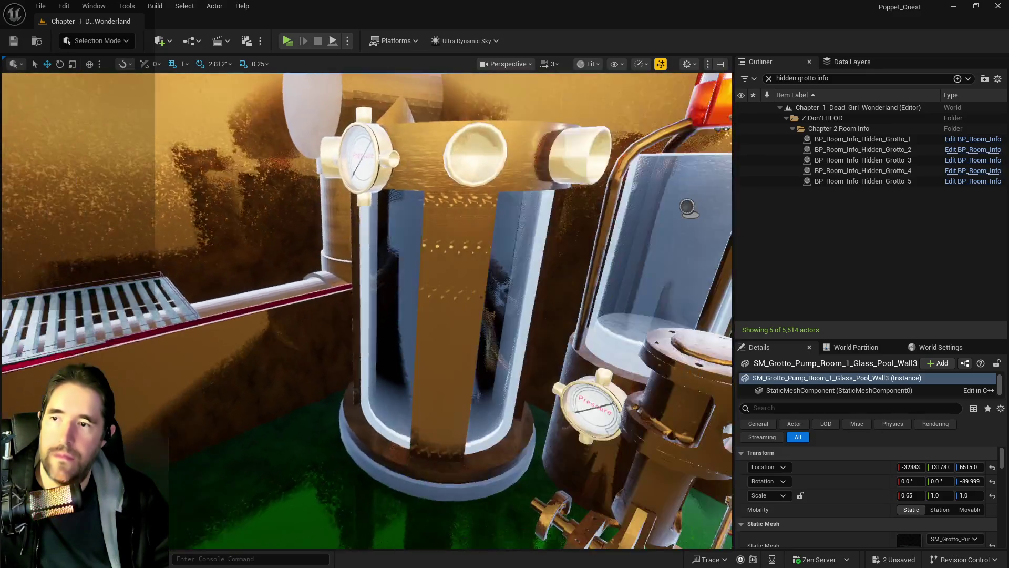
# Step: Delete the SM_Machine_14 pump beside the tanks and save the level with Ctrl+S
pyautogui.press('s')
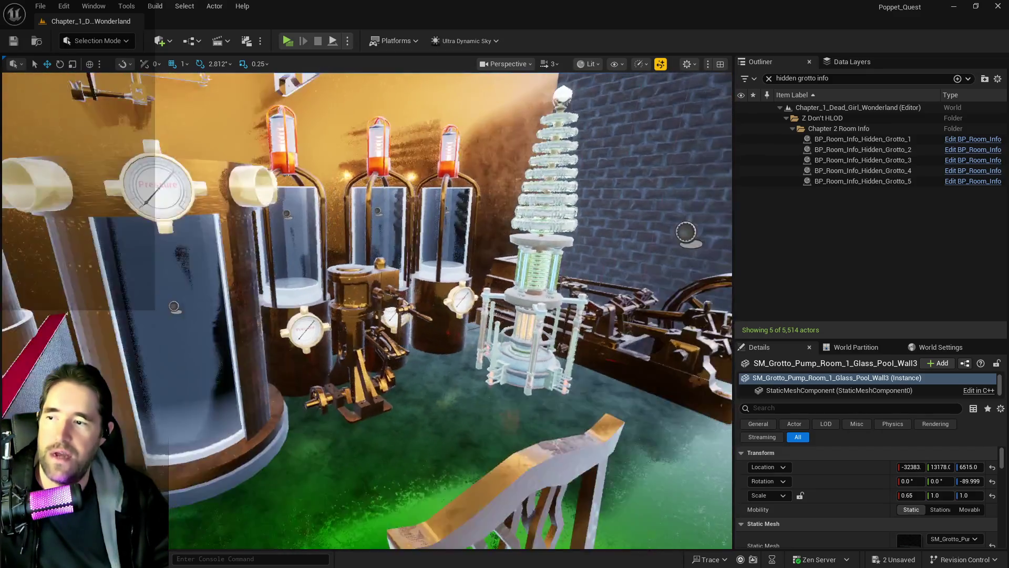
pyautogui.press('w')
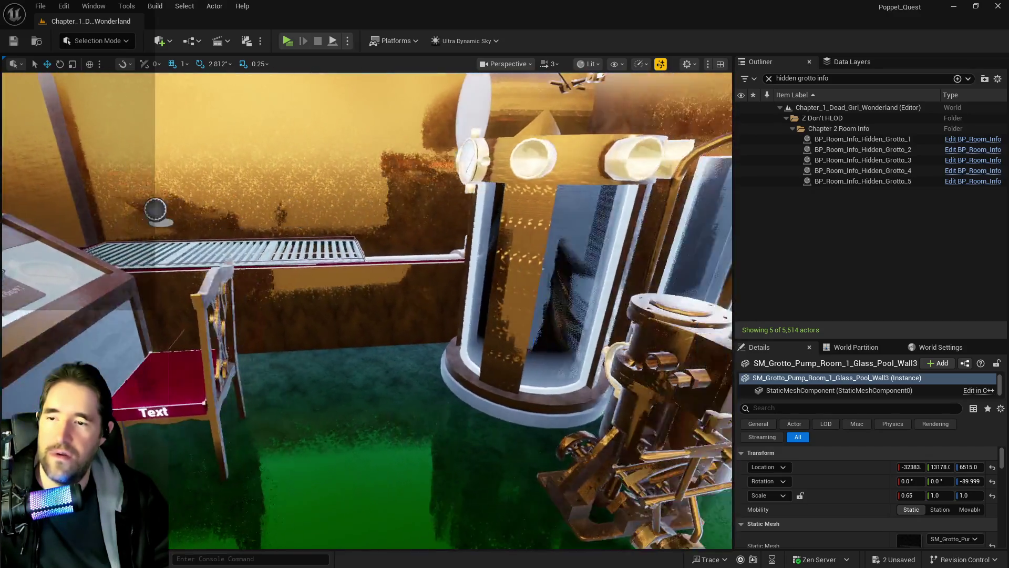
pyautogui.press('d')
pyautogui.click(464, 432)
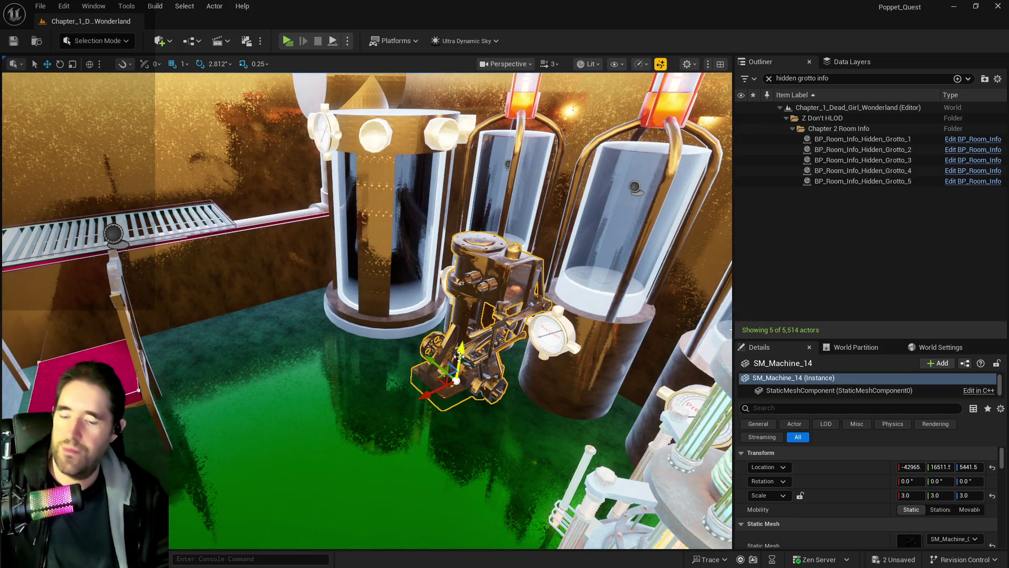
pyautogui.press('Delete')
pyautogui.moveTo(441, 360)
pyautogui.mouseDown()
pyautogui.moveTo(185, 310)
pyautogui.moveTo(612, 509)
pyautogui.moveTo(421, 482)
pyautogui.moveTo(248, 356)
pyautogui.moveTo(405, 399)
pyautogui.moveTo(473, 400)
pyautogui.moveTo(558, 379)
pyautogui.moveTo(478, 284)
pyautogui.moveTo(520, 294)
pyautogui.moveTo(504, 315)
pyautogui.moveTo(473, 326)
pyautogui.moveTo(389, 284)
pyautogui.moveTo(358, 291)
pyautogui.mouseUp()
pyautogui.hotkey('ctrl', 's')
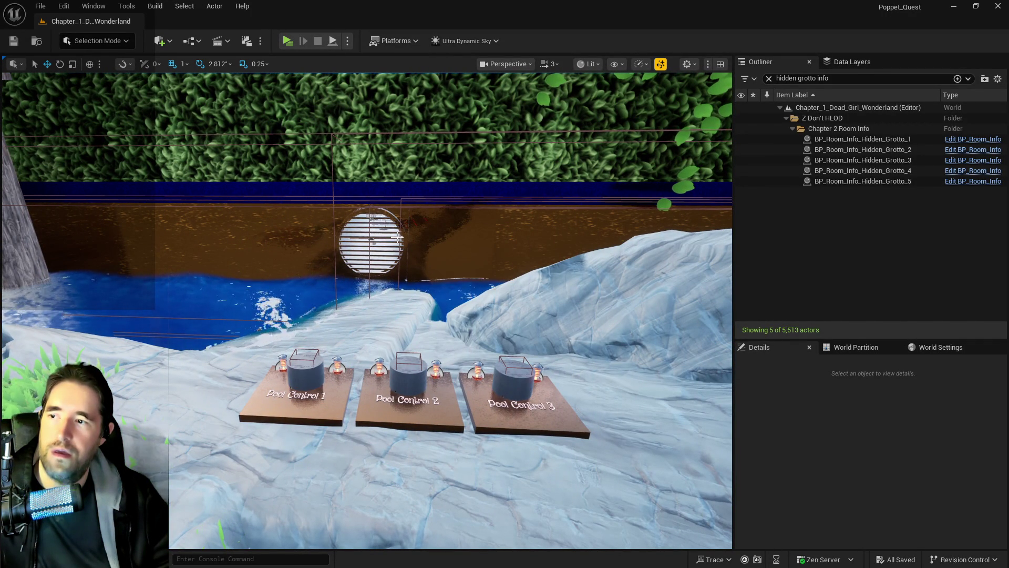
# Step: Select the round pipe grate and focus the view on Cylinder Brush6 behind it
pyautogui.click(397, 237)
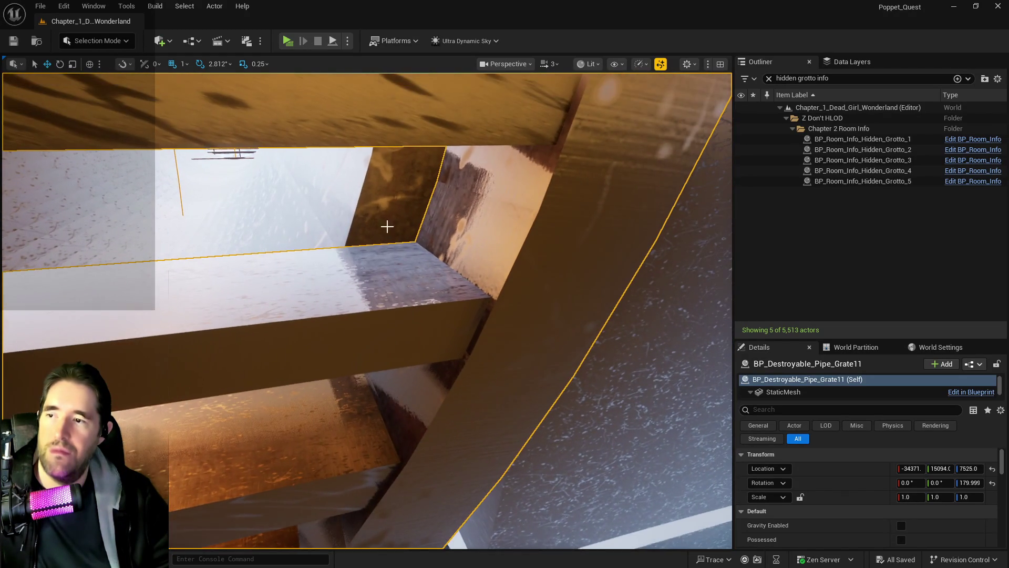
pyautogui.moveTo(387, 226)
pyautogui.mouseDown()
pyautogui.moveTo(395, 216)
pyautogui.moveTo(271, 210)
pyautogui.mouseUp()
pyautogui.click(368, 263)
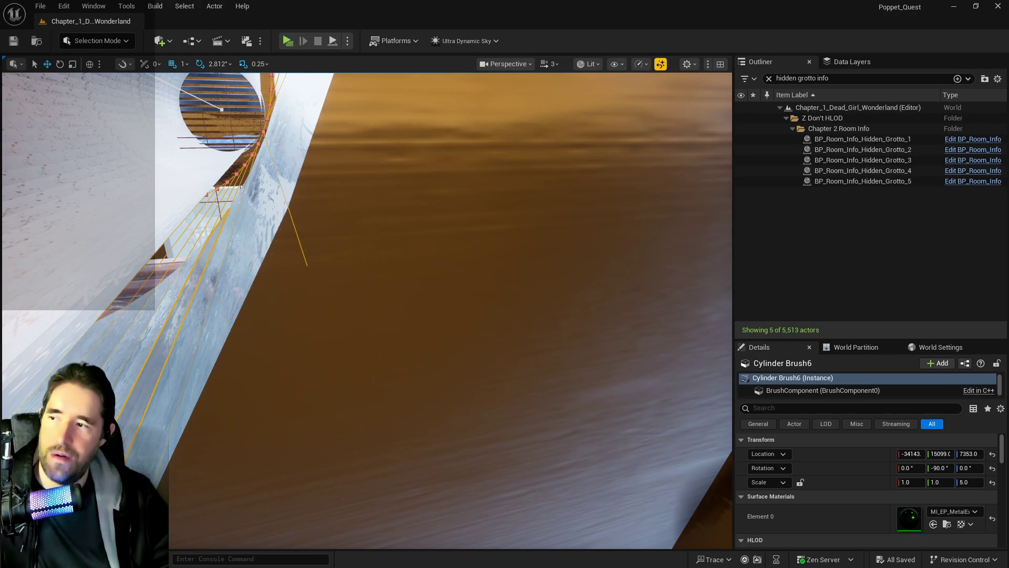
pyautogui.press('f')
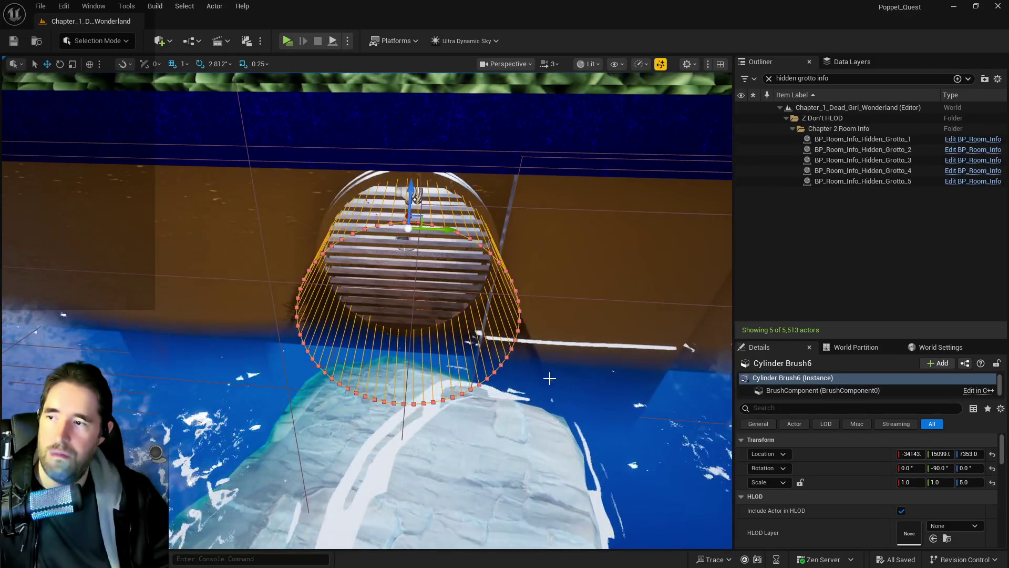
pyautogui.scroll(-5, 824, 499)
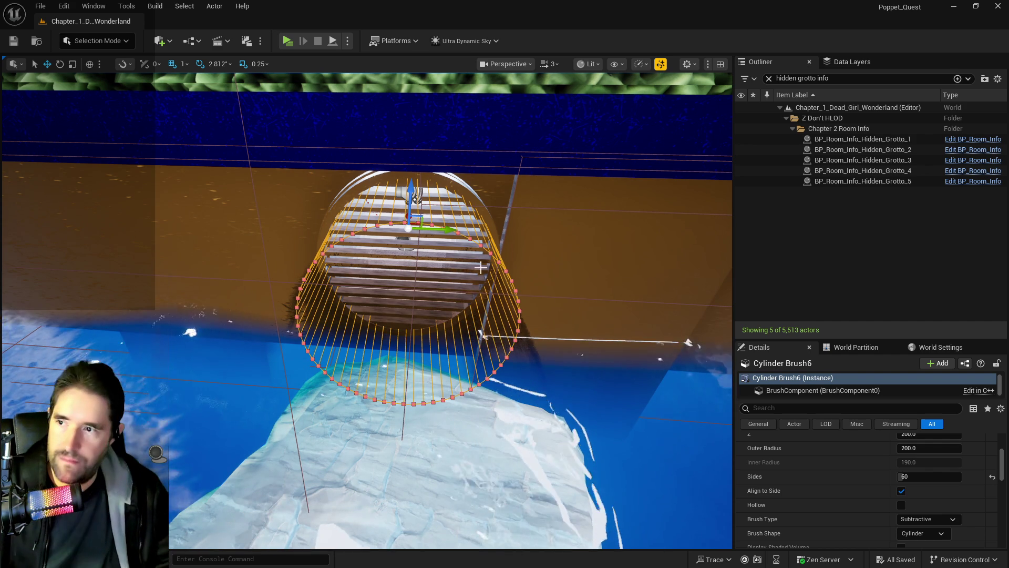
pyautogui.scroll(10, 445, 236)
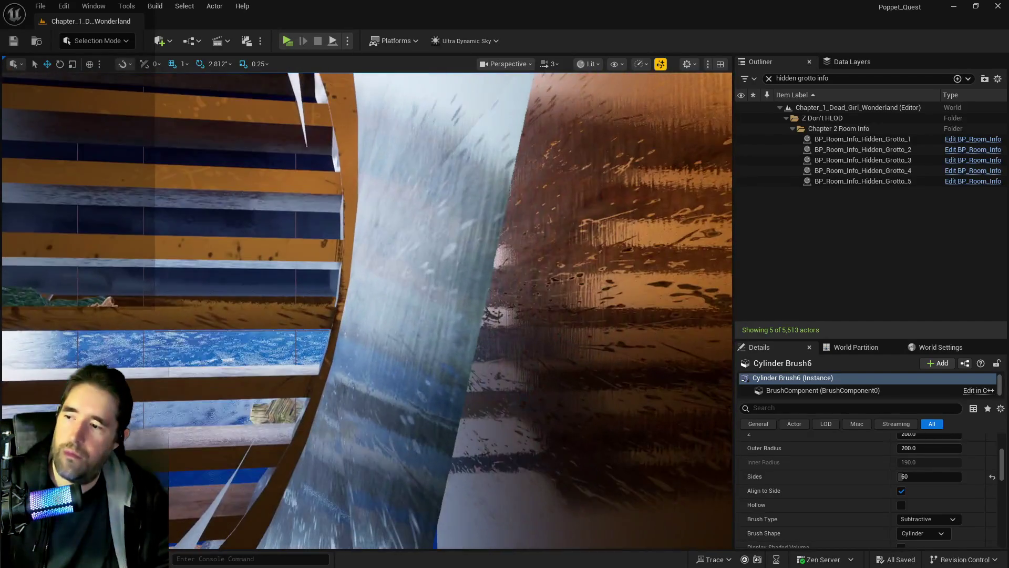
# Step: Add the brush surface, tube brush, end cap and a grate slat, undoing the accidental tube deselect
pyautogui.click(403, 315)
pyautogui.scroll(-5, 403, 316)
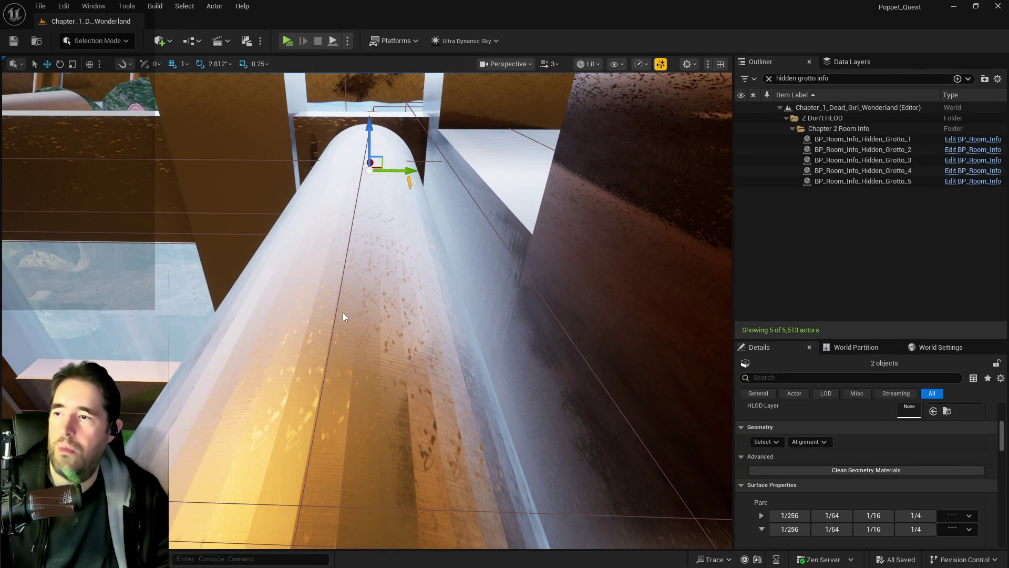
pyautogui.keyDown('ctrl'); pyautogui.click(342, 313); pyautogui.keyUp('ctrl')
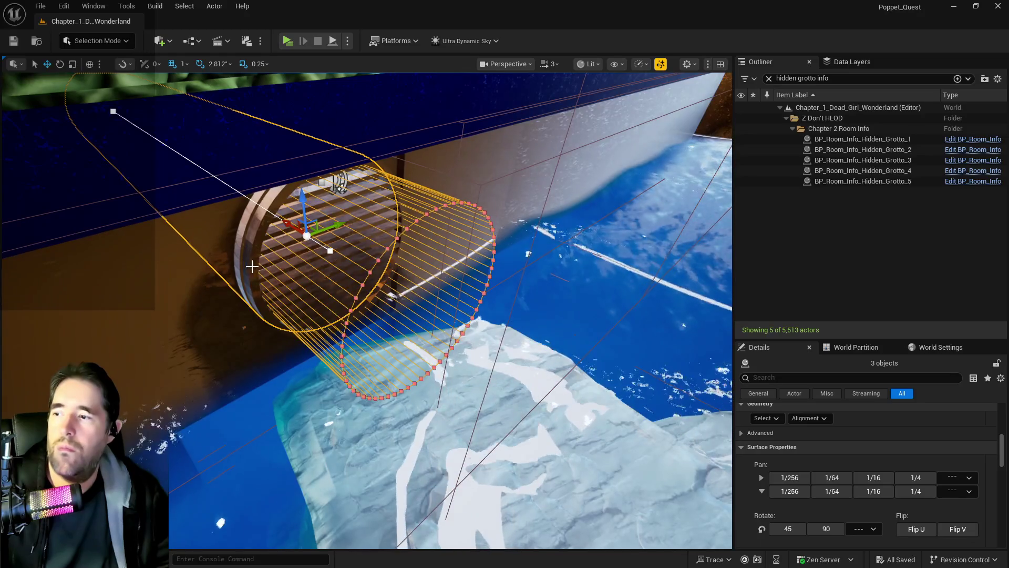
pyautogui.keyDown('ctrl'); pyautogui.click(342, 236); pyautogui.keyUp('ctrl')
pyautogui.moveTo(342, 268); pyautogui.dragTo(342, 268)
pyautogui.keyDown('ctrl'); pyautogui.click(407, 319); pyautogui.keyUp('ctrl')
pyautogui.moveTo(408, 319); pyautogui.dragTo(408, 319)
pyautogui.hotkey('ctrl', 'z')
pyautogui.moveTo(376, 412); pyautogui.dragTo(376, 412)
pyautogui.keyDown('ctrl'); pyautogui.click(376, 411); pyautogui.keyUp('ctrl')
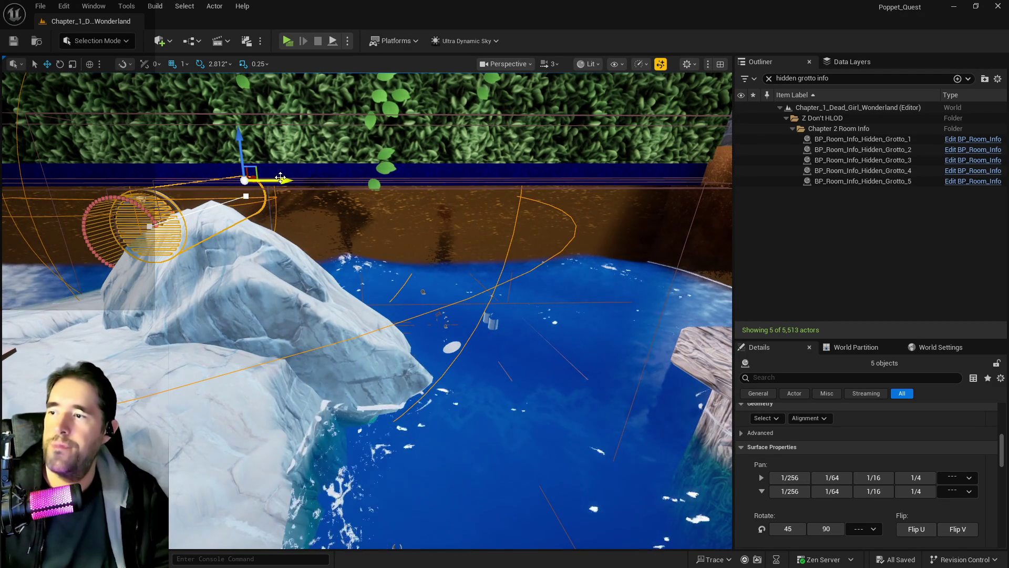
# Step: Duplicate the grate and pipe brushes and slide the copy rightward along the wall
pyautogui.moveTo(280, 179); pyautogui.dragTo(282, 180)
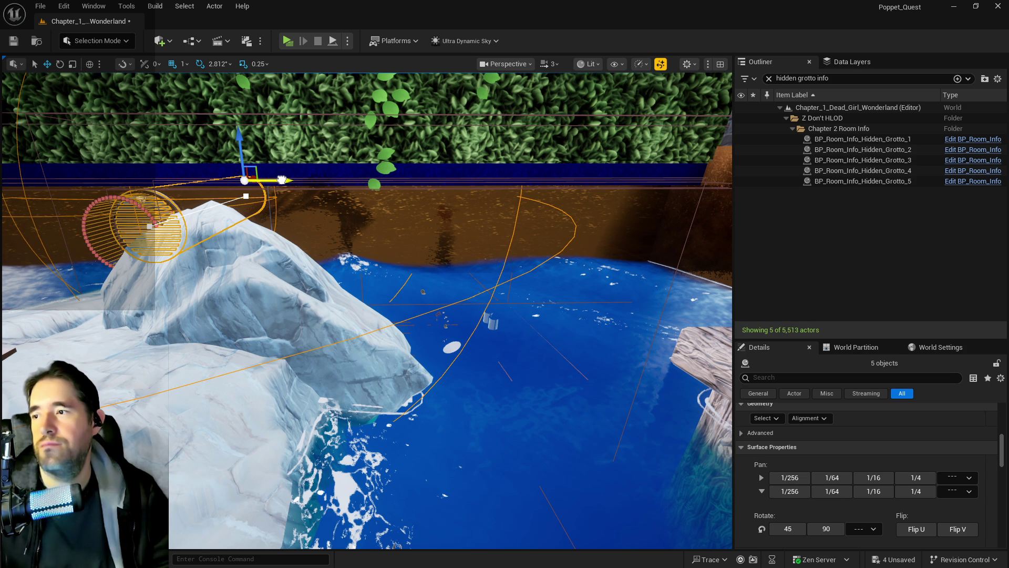
pyautogui.moveTo(282, 180); pyautogui.dragTo(509, 219)
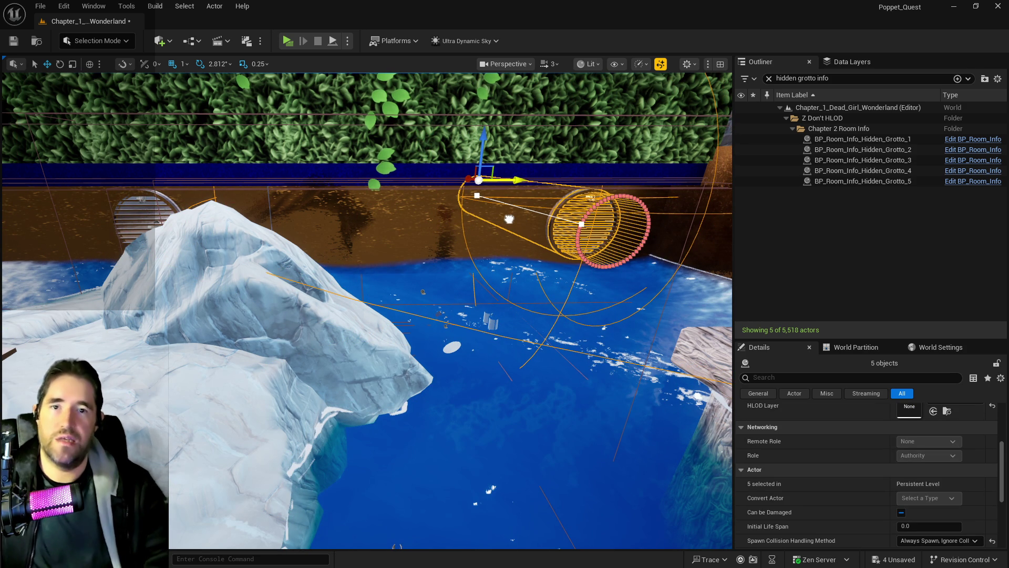
pyautogui.moveTo(512, 231); pyautogui.dragTo(512, 232)
pyautogui.moveTo(578, 223); pyautogui.dragTo(578, 223)
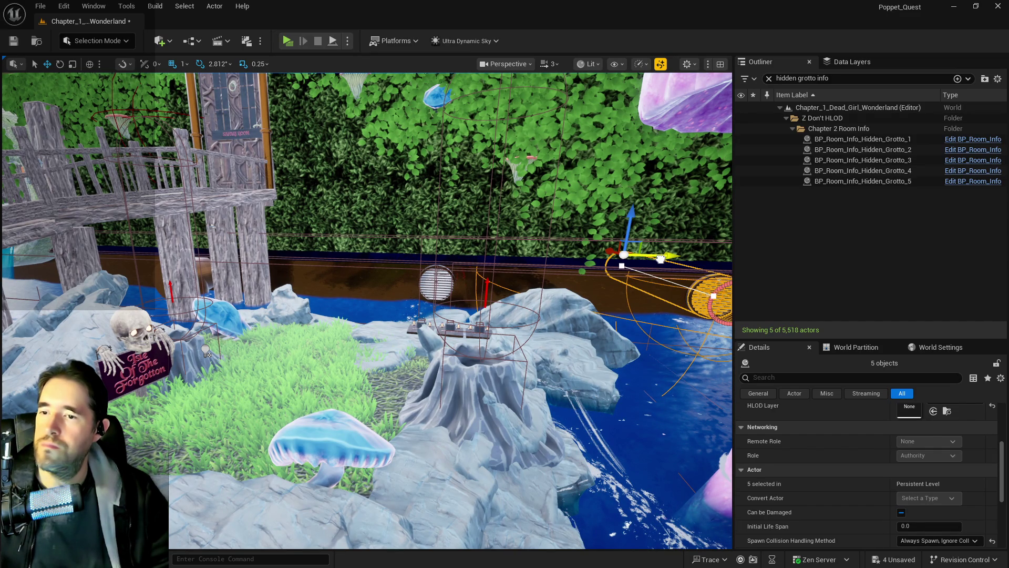
# Step: Place a second grate-and-pipe copy to the left and shift the vents sideways into place
pyautogui.keyDown('alt'); pyautogui.moveTo(660, 258); pyautogui.dragTo(297, 262); pyautogui.keyUp('alt')
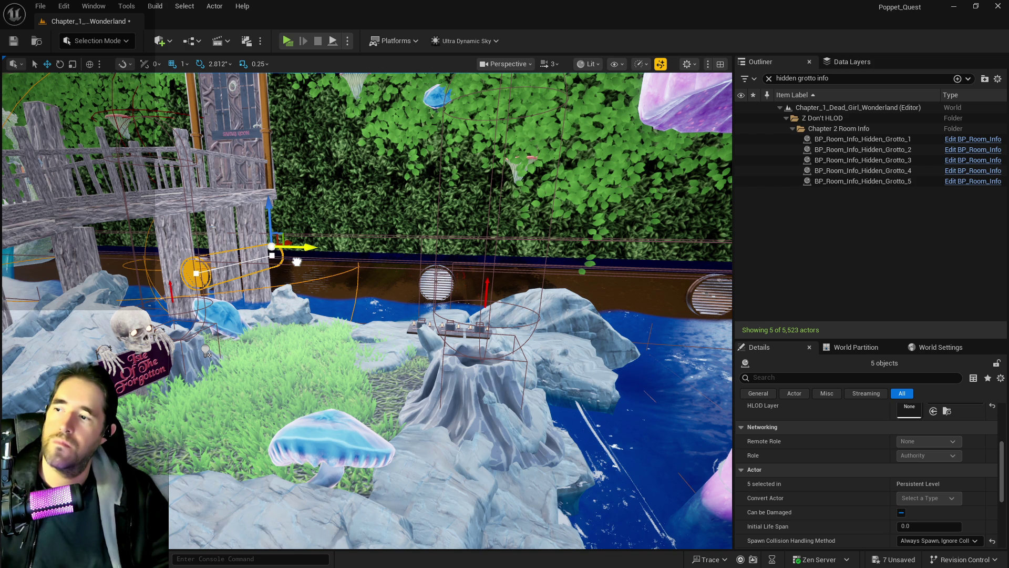
pyautogui.moveTo(297, 261); pyautogui.dragTo(276, 221)
pyautogui.moveTo(432, 234); pyautogui.dragTo(432, 234)
pyautogui.moveTo(499, 233); pyautogui.dragTo(379, 231)
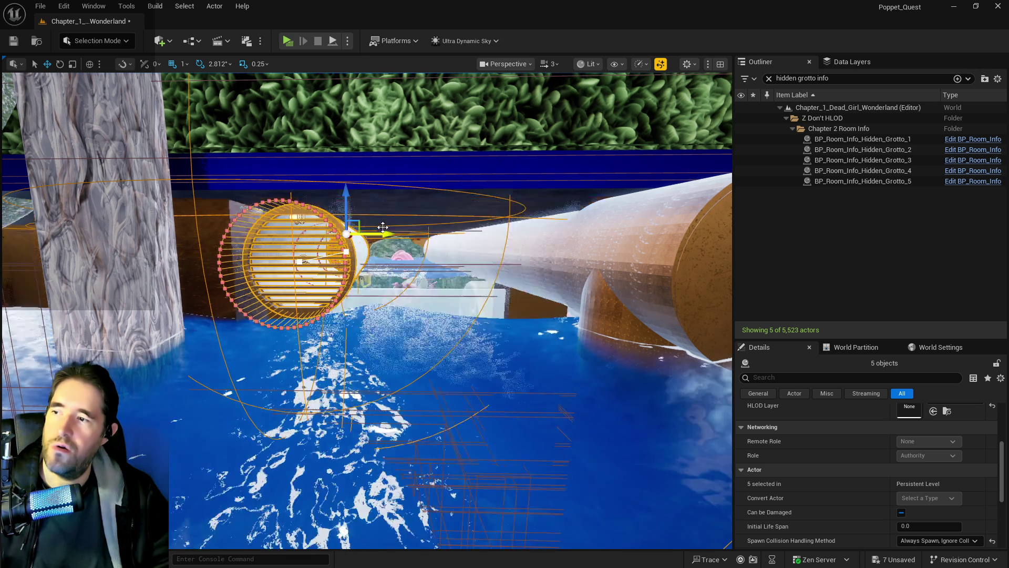
pyautogui.moveTo(383, 227); pyautogui.dragTo(382, 227)
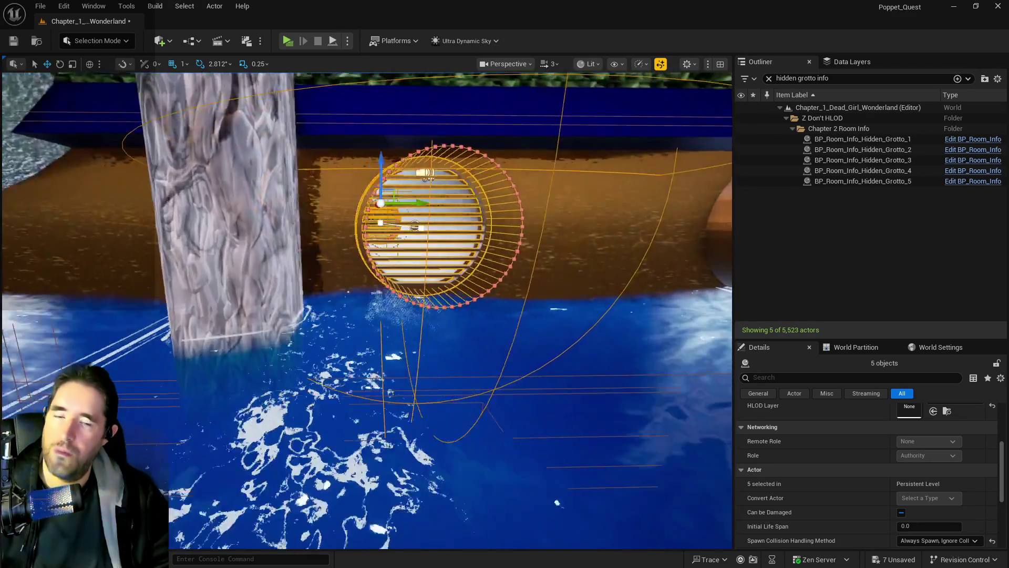
pyautogui.moveTo(382, 227); pyautogui.dragTo(382, 227)
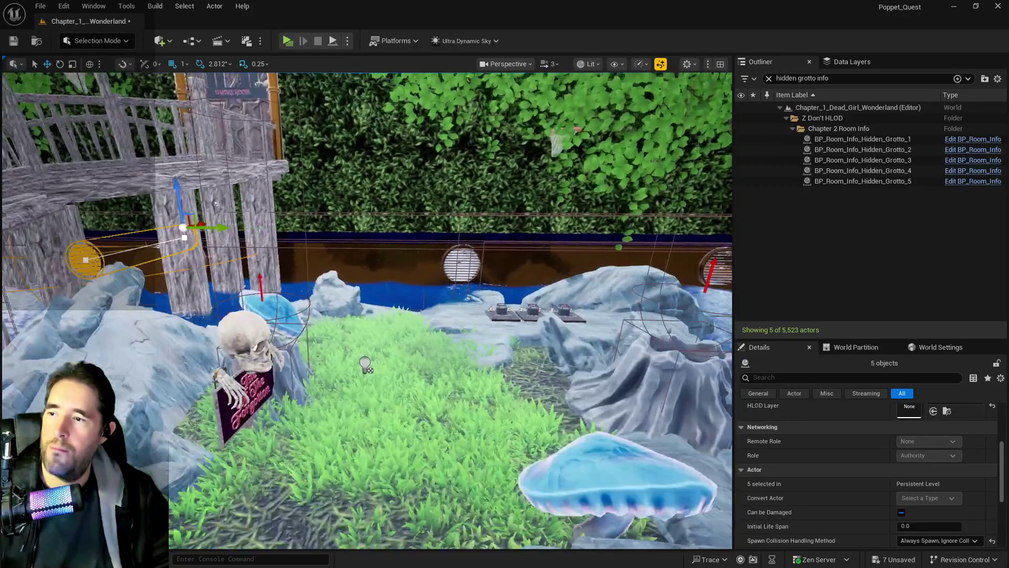
pyautogui.moveTo(366, 364); pyautogui.dragTo(366, 364)
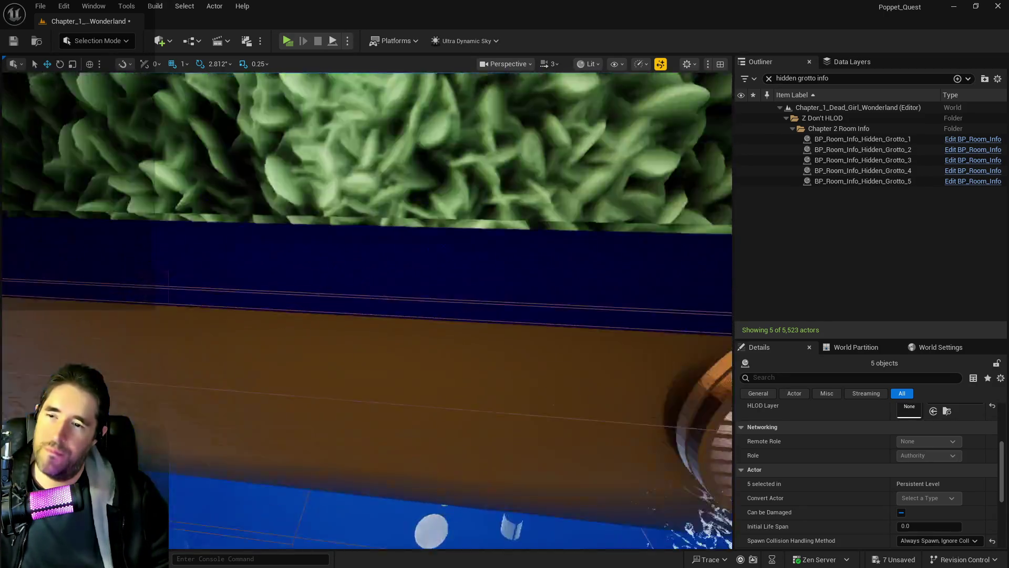
# Step: Frame the Room Info and capsule actors in the white room, then start a new actor search
pyautogui.press('f')
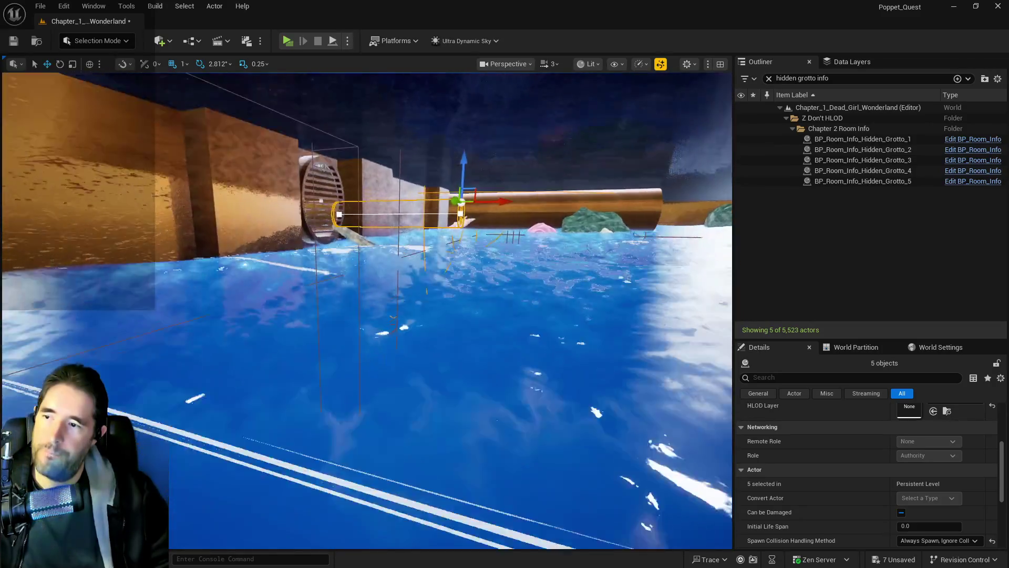
pyautogui.press('f')
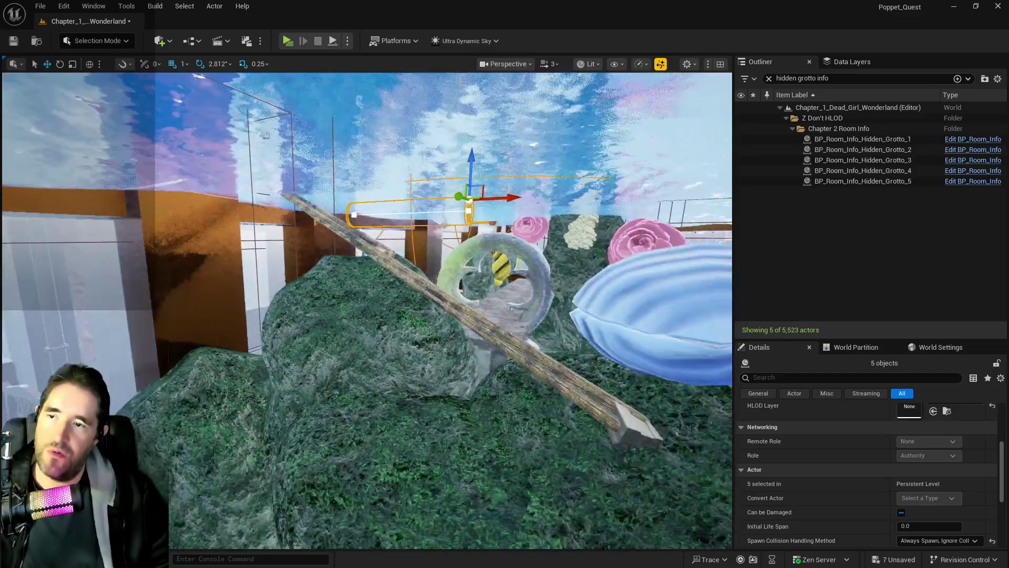
pyautogui.press('f')
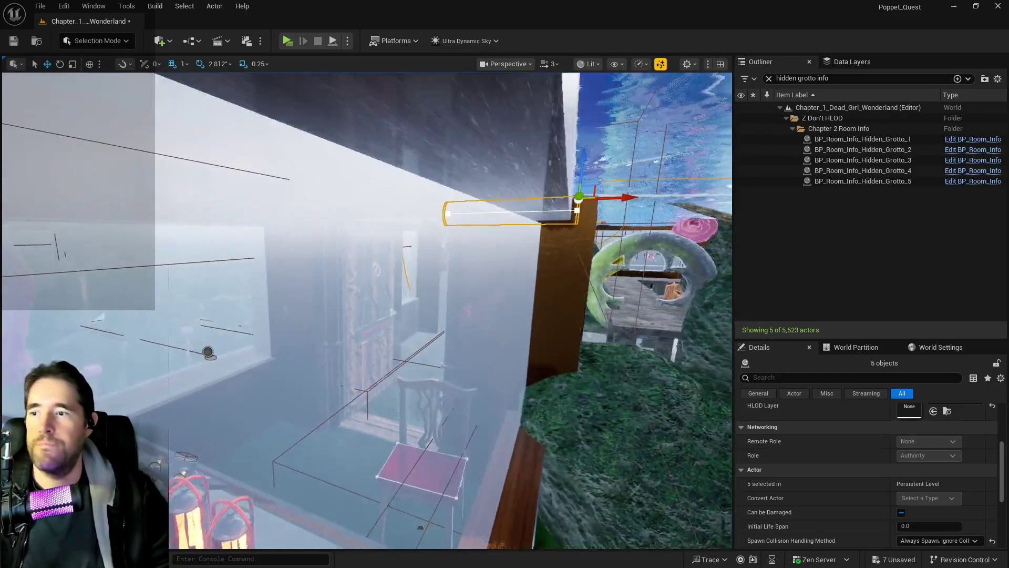
pyautogui.scroll(-5, 368, 110)
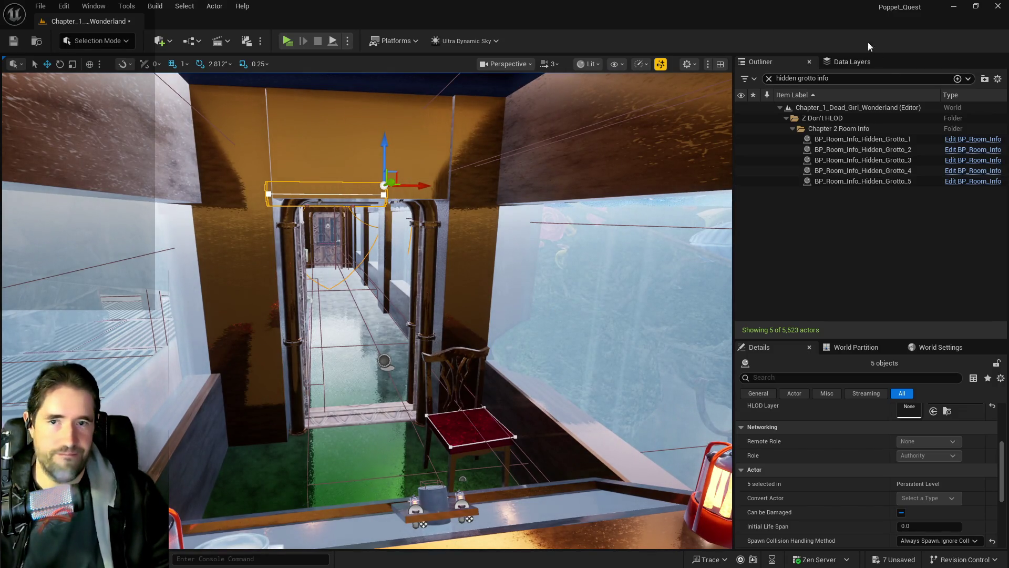
pyautogui.click(859, 79)
# Step: Filter the Outliner by 'brush' and focus Cylinder Brush16, undoing an extra wall selection
pyautogui.write('br')
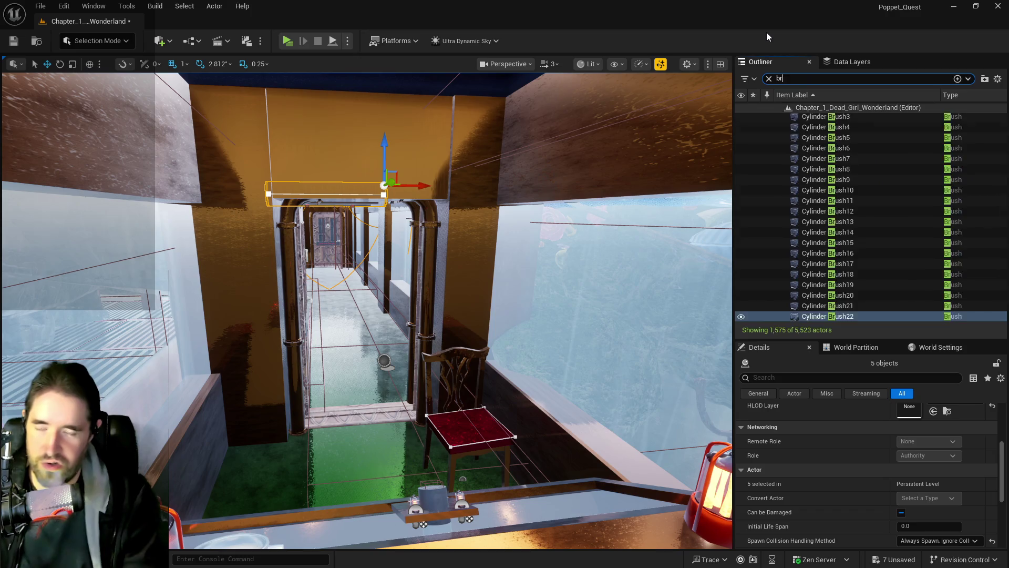
pyautogui.write('ush')
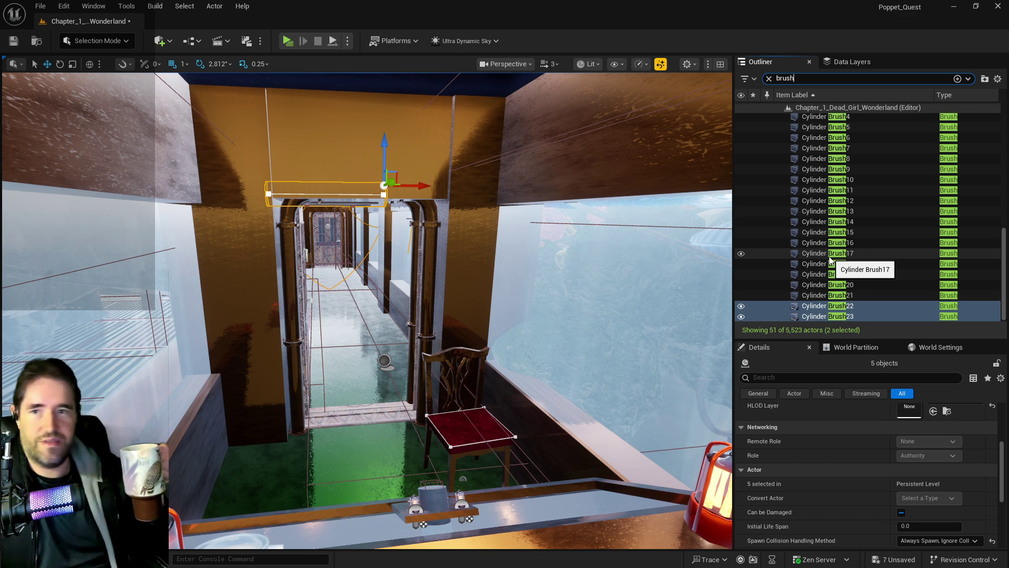
pyautogui.doubleClick(825, 242)
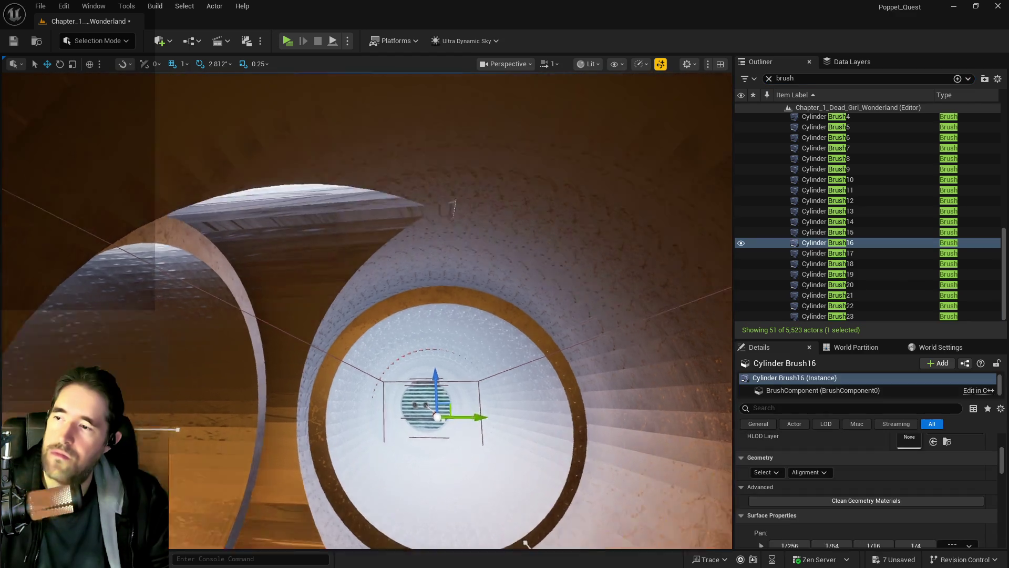
pyautogui.moveTo(526, 543)
pyautogui.mouseDown()
pyautogui.moveTo(323, 274)
pyautogui.moveTo(280, 263)
pyautogui.moveTo(225, 162)
pyautogui.moveTo(234, 337)
pyautogui.moveTo(131, 290)
pyautogui.moveTo(475, 232)
pyautogui.mouseUp()
pyautogui.keyDown('ctrl'); pyautogui.click(477, 233); pyautogui.keyUp('ctrl')
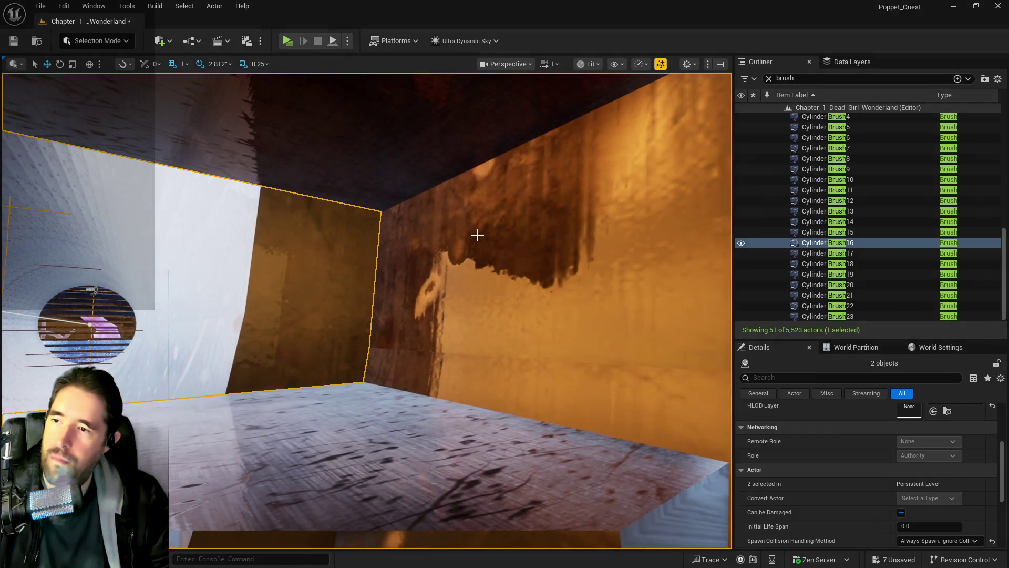
pyautogui.scroll(3, 478, 235)
pyautogui.hotkey('ctrl', 'z')
pyautogui.hotkey('ctrl', 'z')
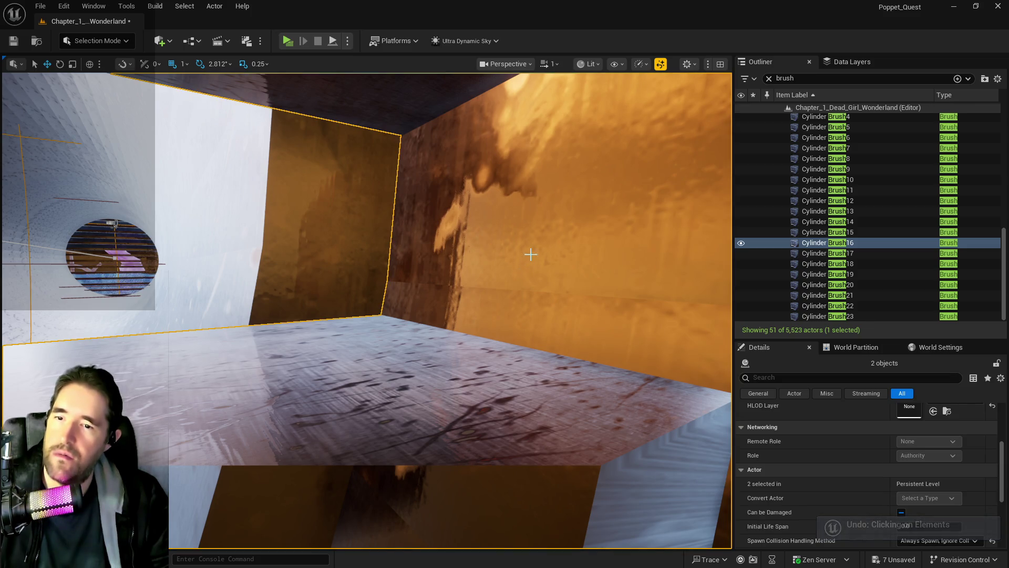
pyautogui.hotkey('ctrl', 'z')
pyautogui.scroll(5, 531, 257)
# Step: Add Cylinder Brush20 and Cylinder Brush6 to the selection
pyautogui.moveTo(367, 310); pyautogui.dragTo(367, 310)
pyautogui.moveTo(457, 256); pyautogui.dragTo(457, 256)
pyautogui.keyDown('ctrl'); pyautogui.click(457, 257); pyautogui.keyUp('ctrl')
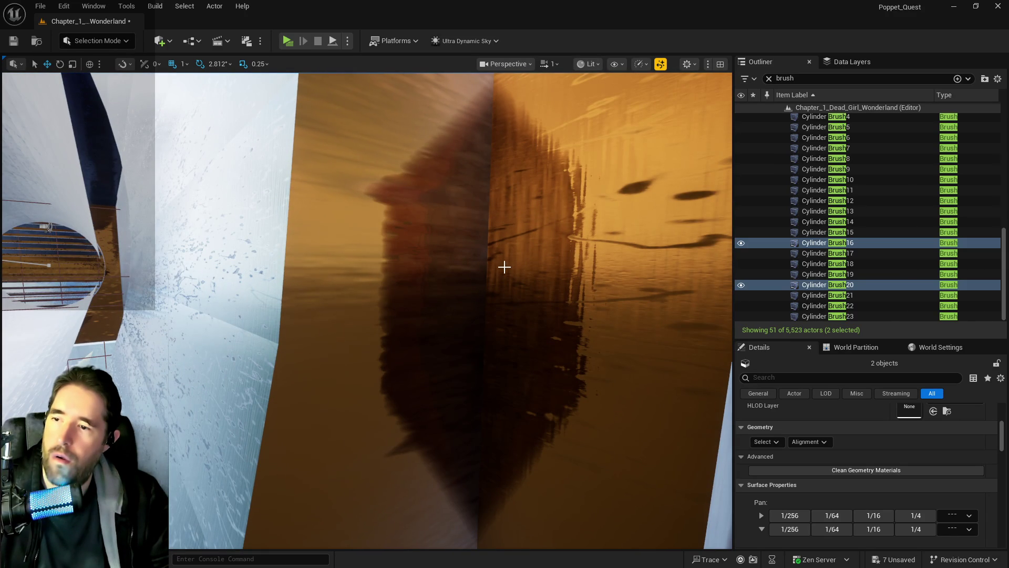
pyautogui.keyDown('ctrl'); pyautogui.click(265, 262); pyautogui.keyUp('ctrl')
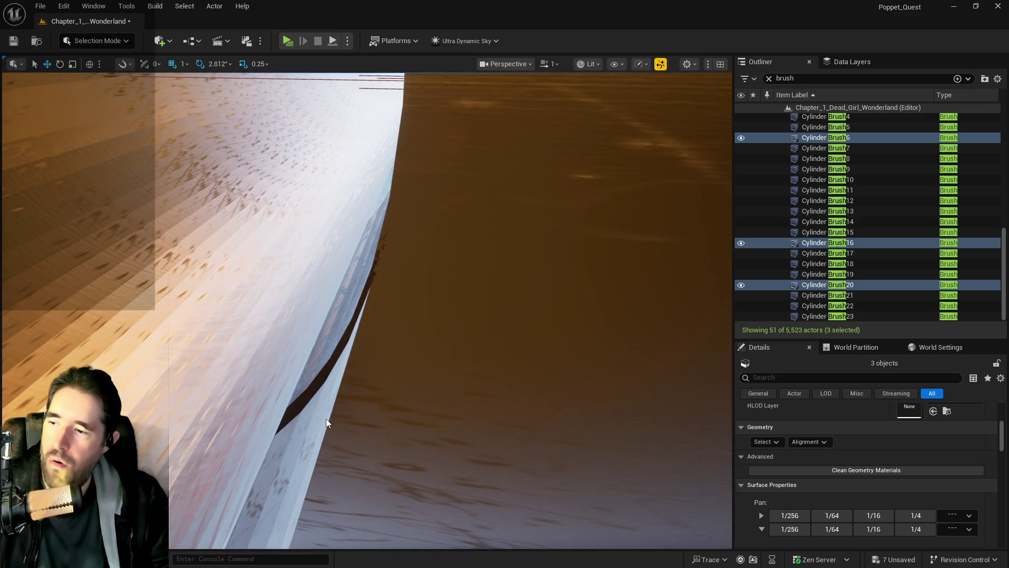
# Step: Try adding another tube surface, undoing and redoing the stray selection while orbiting the tube
pyautogui.keyDown('ctrl'); pyautogui.click(326, 418); pyautogui.keyUp('ctrl')
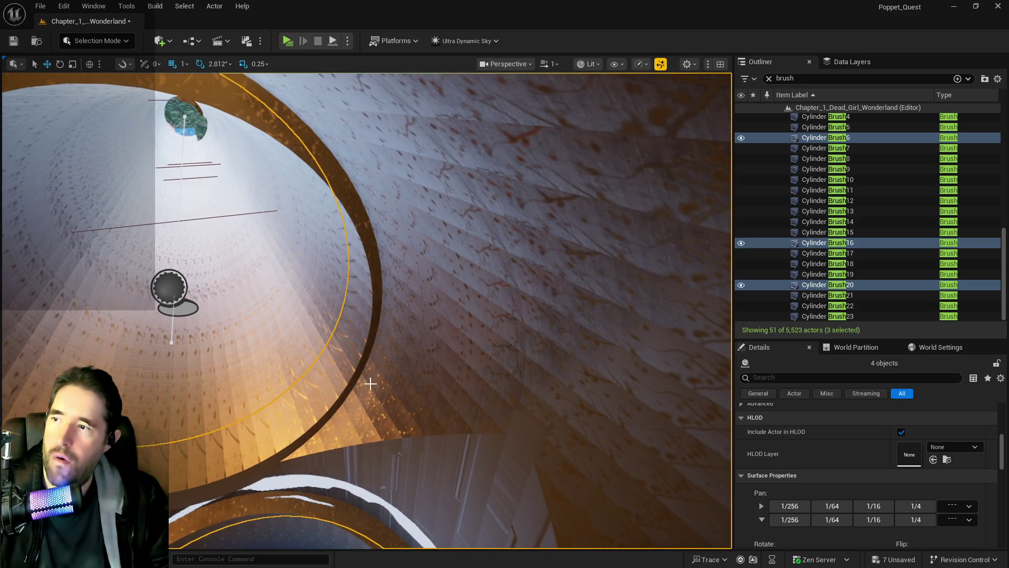
pyautogui.hotkey('ctrl', 'z')
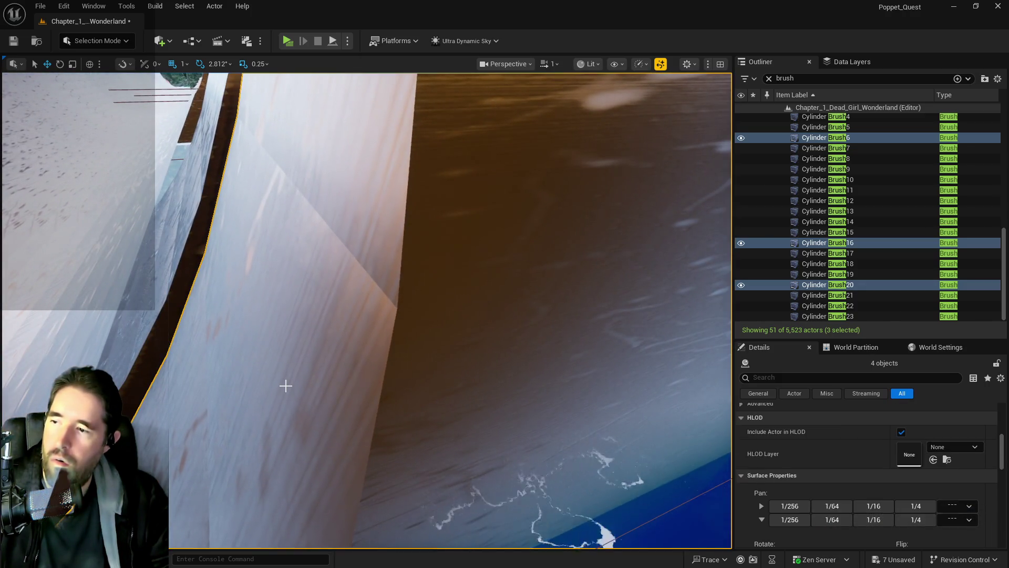
pyautogui.hotkey('ctrl', 'y')
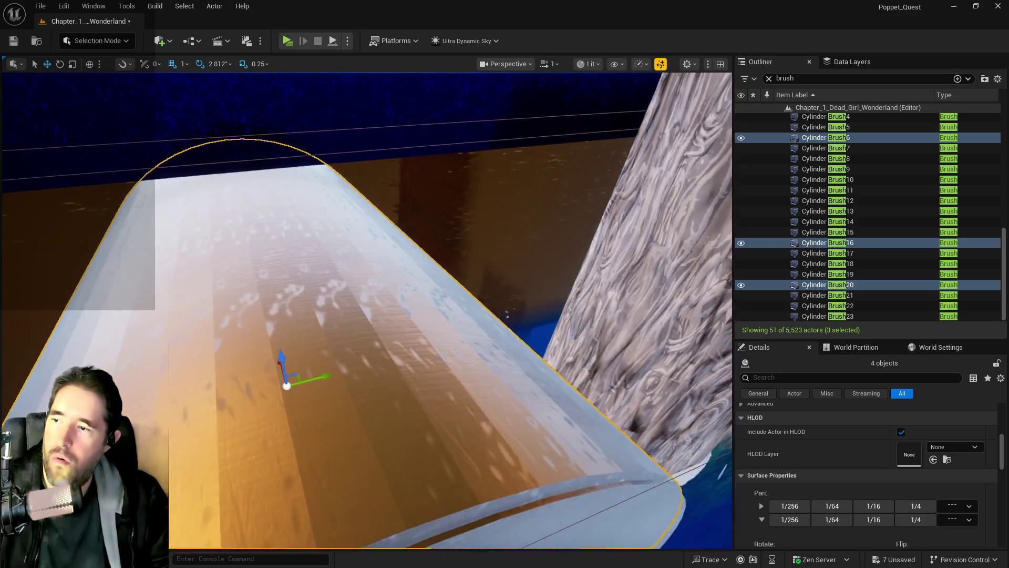
pyautogui.moveTo(286, 386); pyautogui.dragTo(326, 333)
pyautogui.hotkey('ctrl', 'z')
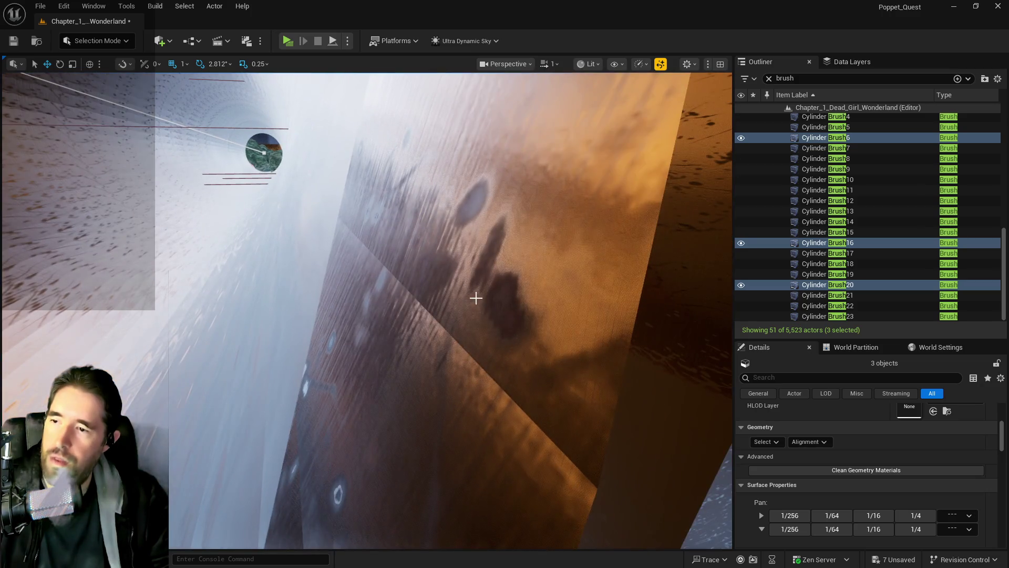
# Step: Add Cylinder Brush18 and Cylinder Brush22 to the pipe brush selection
pyautogui.keyDown('ctrl'); pyautogui.click(476, 298); pyautogui.keyUp('ctrl')
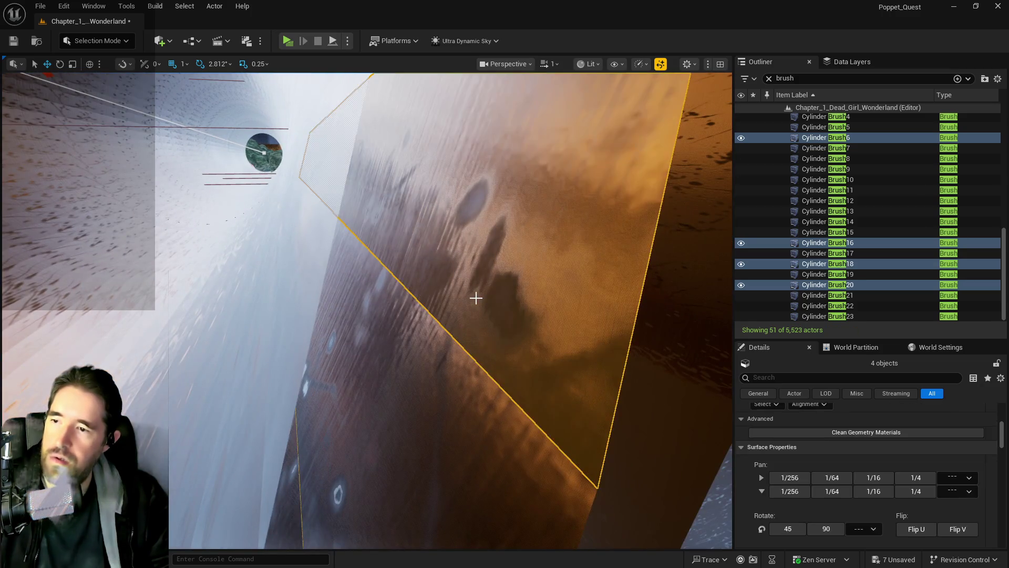
pyautogui.moveTo(475, 298); pyautogui.dragTo(475, 298)
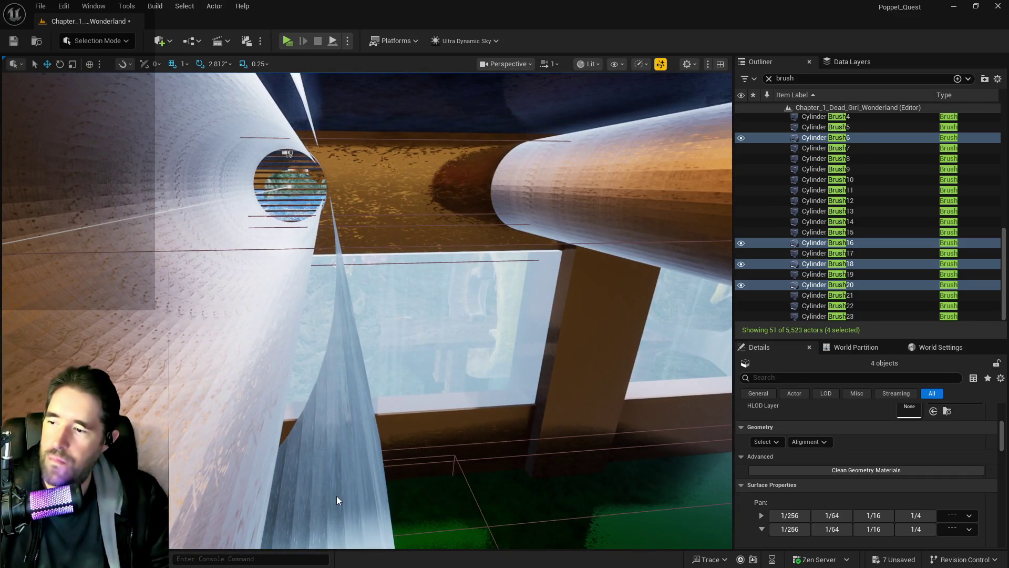
pyautogui.keyDown('ctrl'); pyautogui.click(337, 499); pyautogui.keyUp('ctrl')
pyautogui.moveTo(336, 494); pyautogui.dragTo(336, 494)
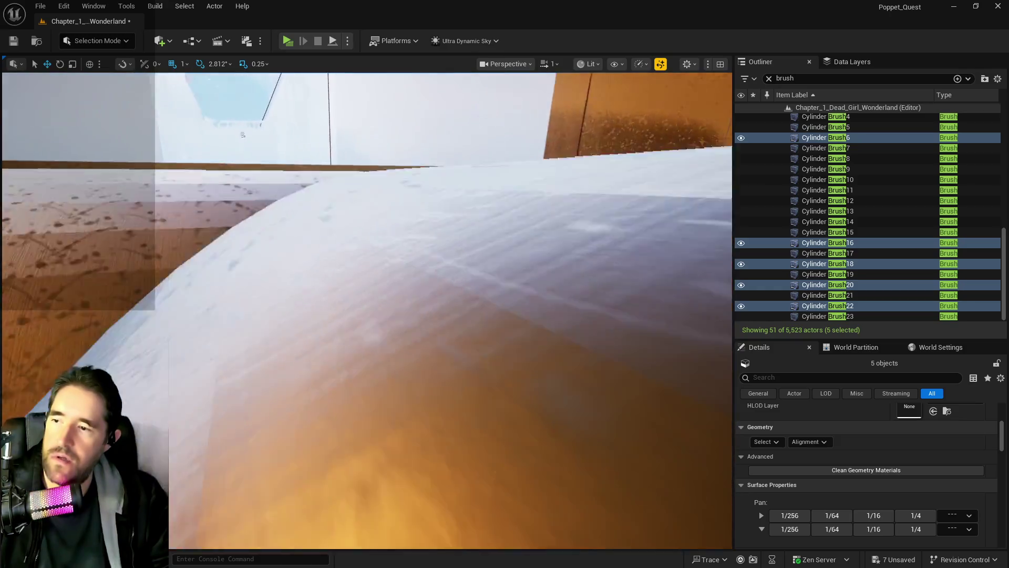
# Step: Fly through the curved tube, undoing an accidental extra selection and brush move, then add Box Brush10
pyautogui.press('w')
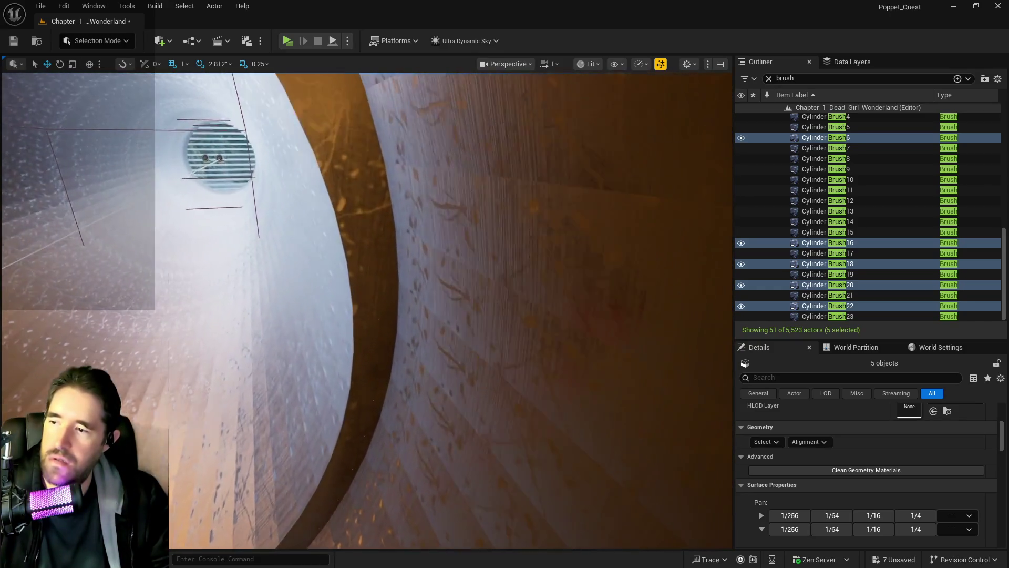
pyautogui.press('w')
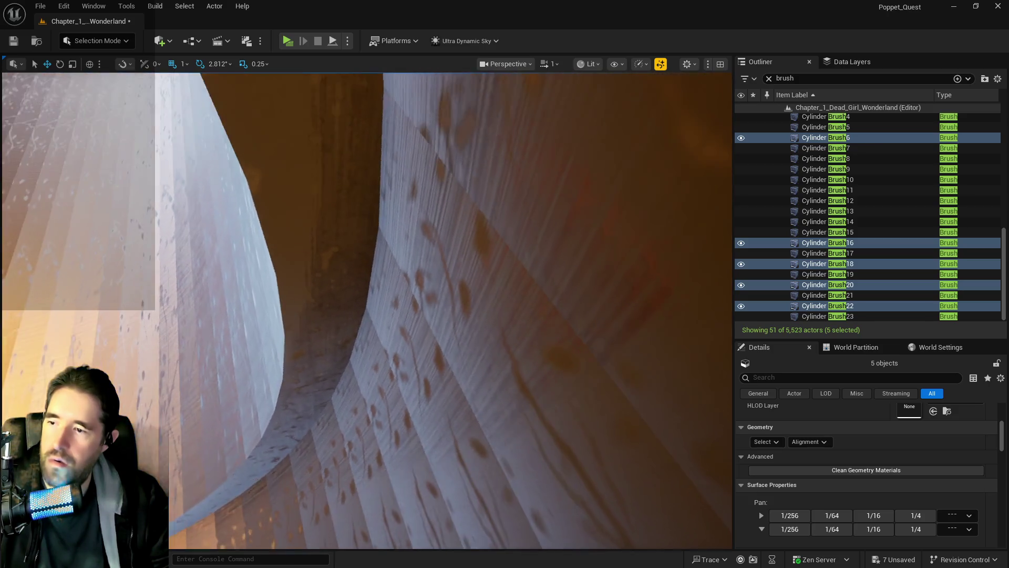
pyautogui.press('w')
pyautogui.keyDown('ctrl'); pyautogui.click(405, 383); pyautogui.keyUp('ctrl')
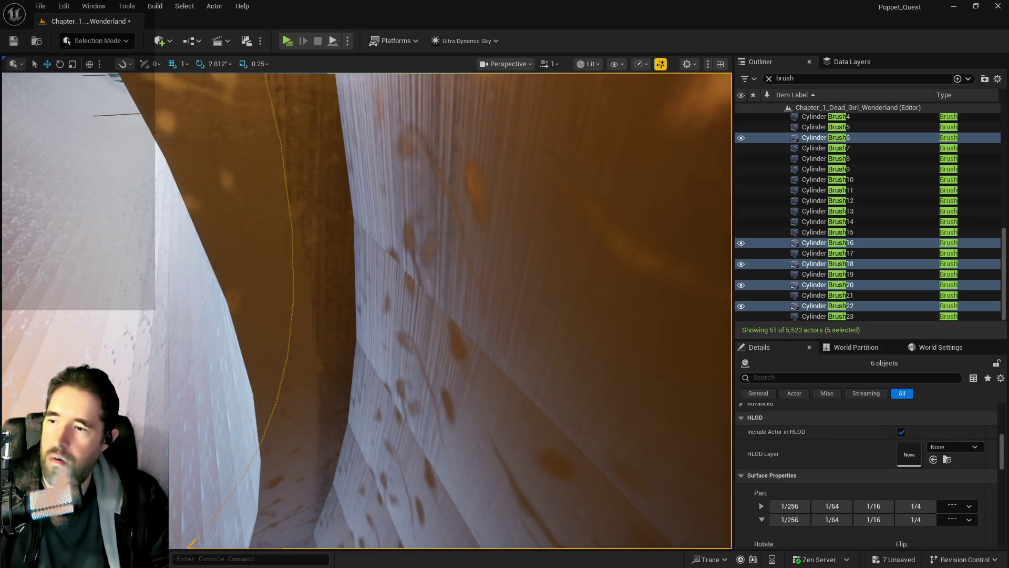
pyautogui.press('w')
pyautogui.press('w')
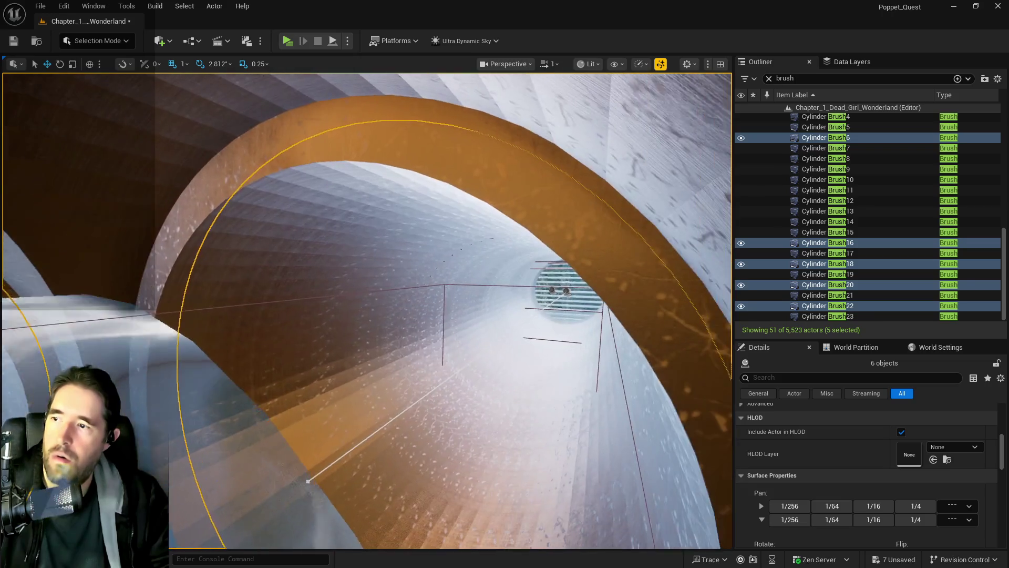
pyautogui.hotkey('ctrl', 'z')
pyautogui.press('w')
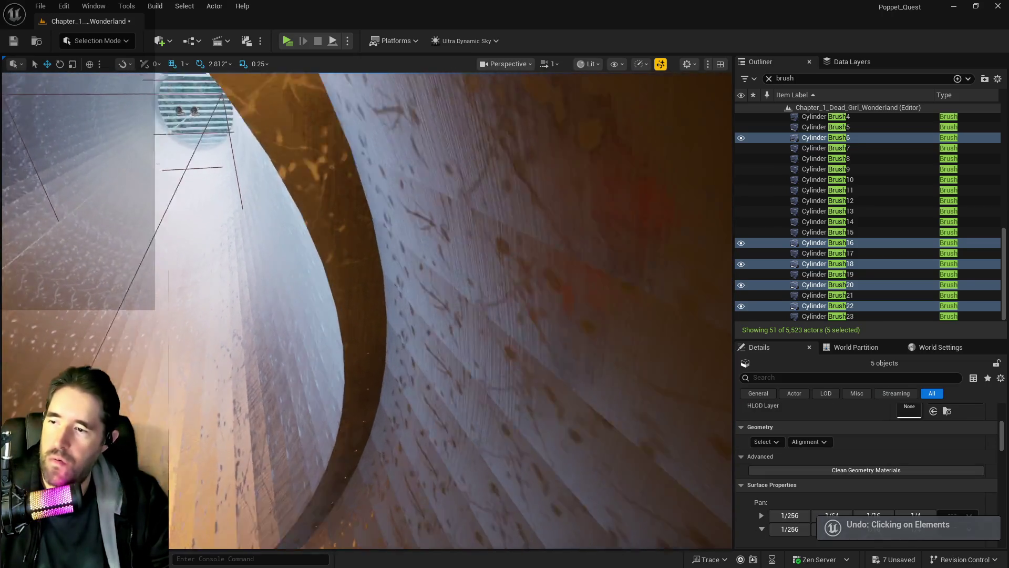
pyautogui.press('w')
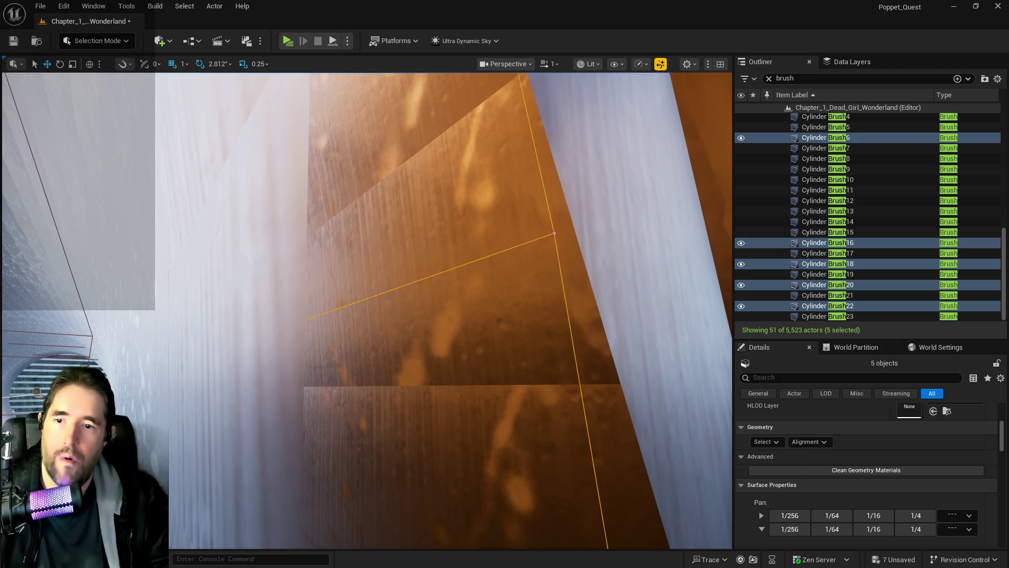
pyautogui.hotkey('ctrl', 'z')
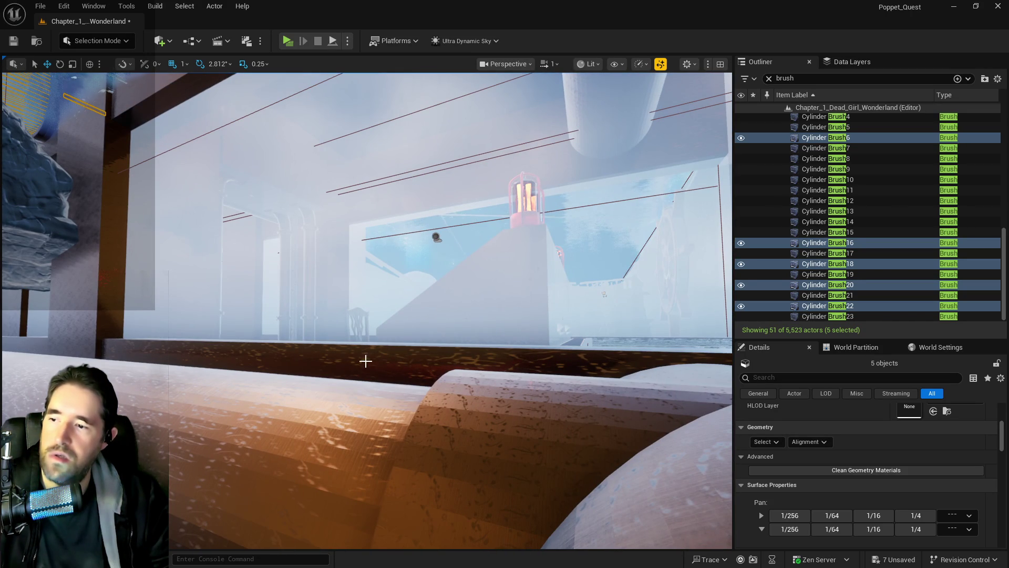
pyautogui.keyDown('ctrl'); pyautogui.click(365, 361); pyautogui.keyUp('ctrl')
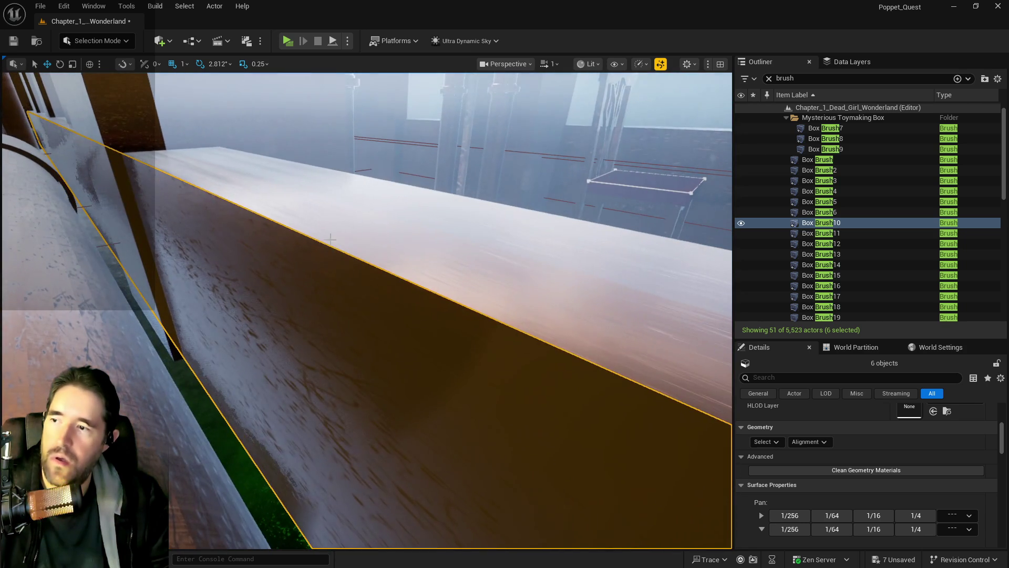
# Step: Add Box Brush13 to the selection and fly around the pillar and window wall to inspect it
pyautogui.keyDown('ctrl'); pyautogui.click(333, 230); pyautogui.keyUp('ctrl')
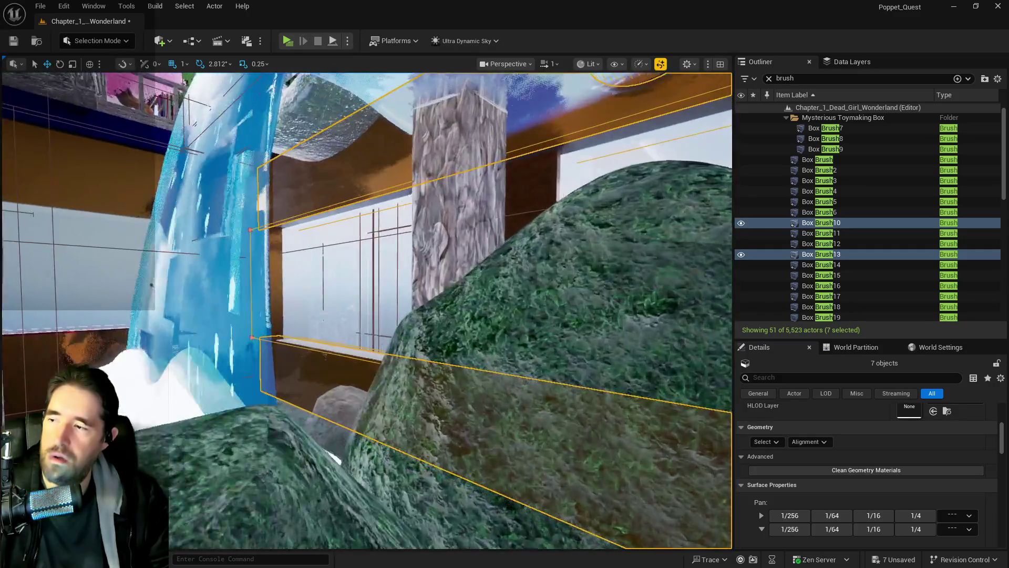
pyautogui.press('f')
pyautogui.press('w')
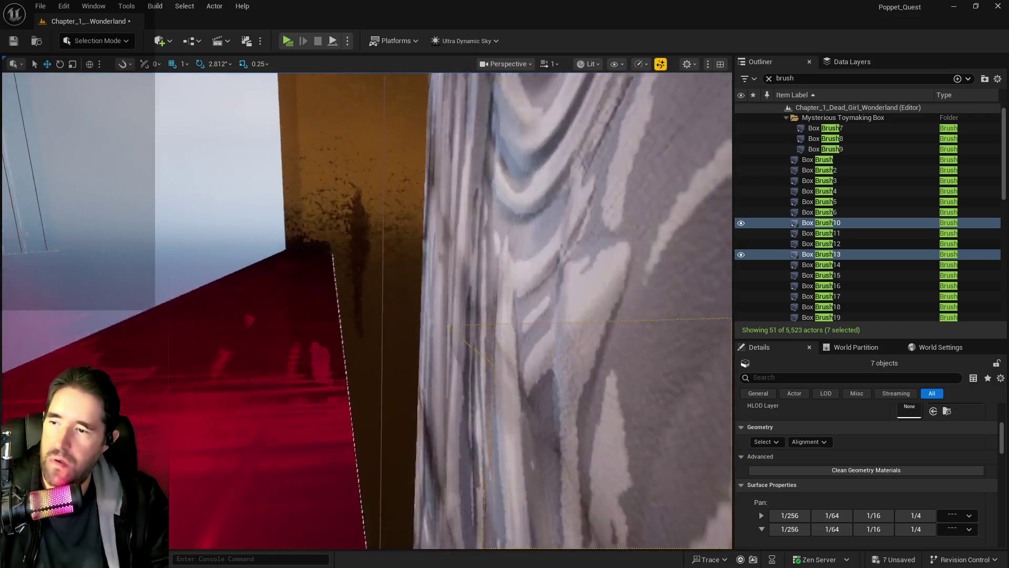
pyautogui.press('s')
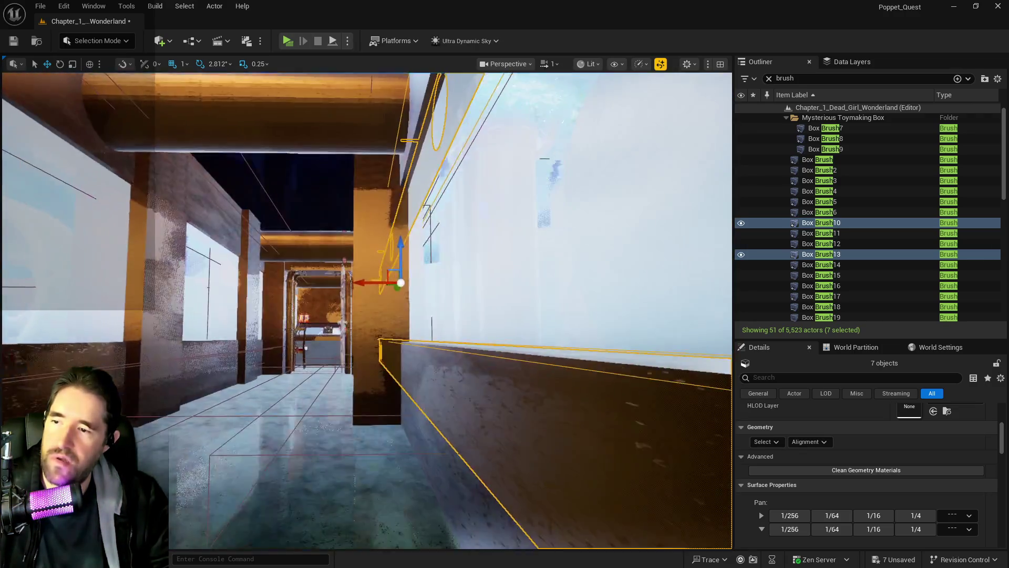
pyautogui.press('d')
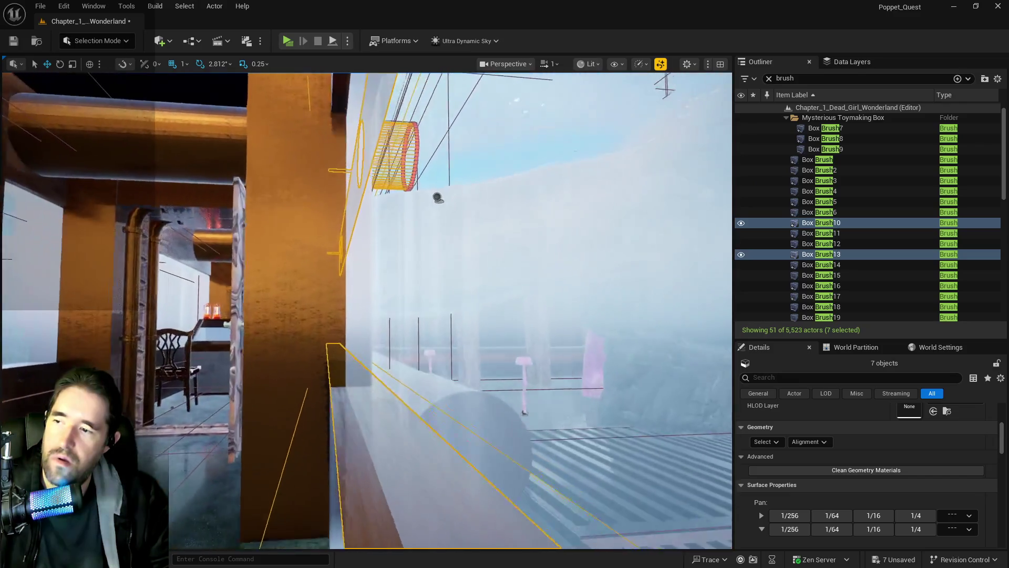
pyautogui.press('w')
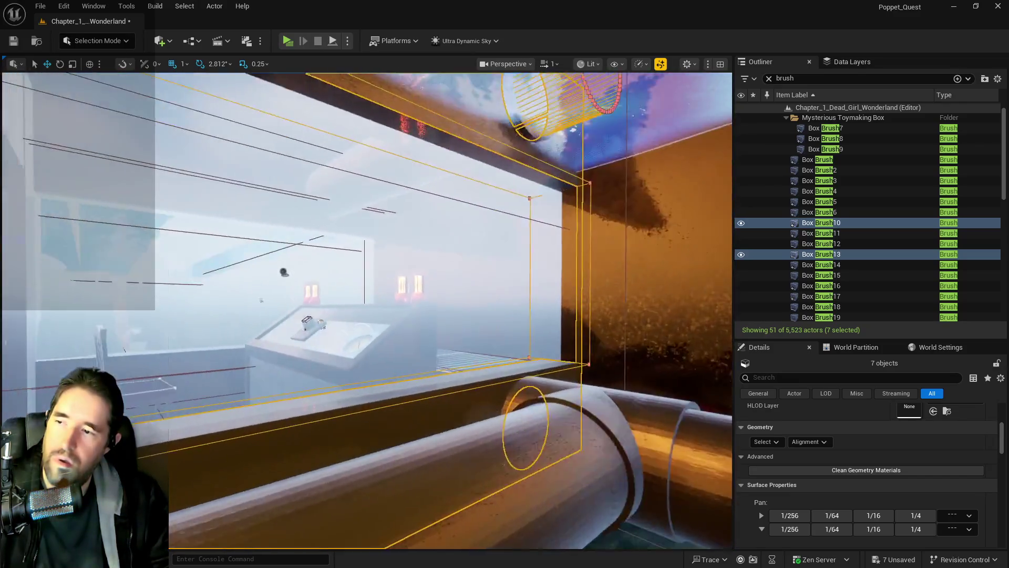
pyautogui.press('s')
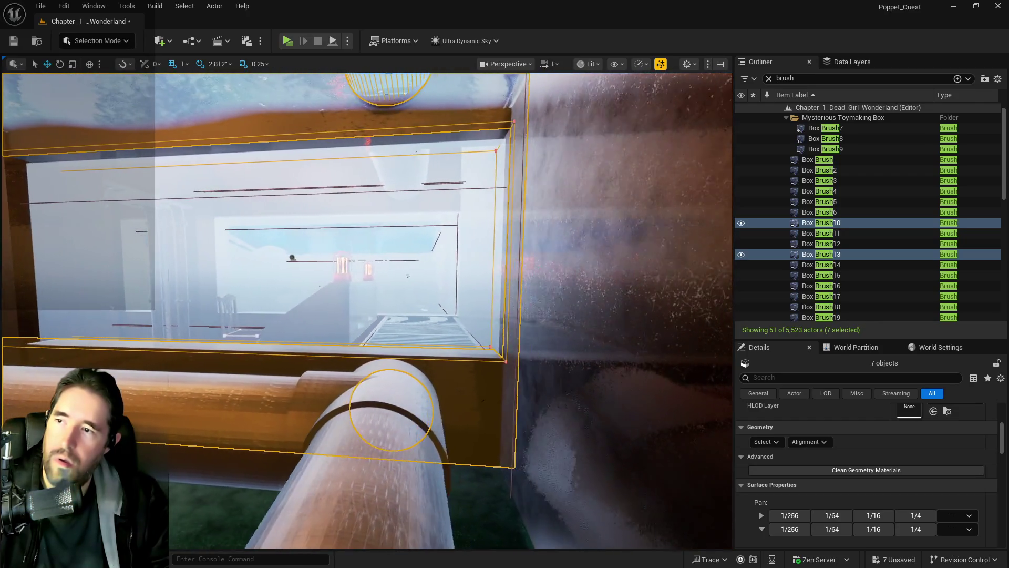
pyautogui.press('a')
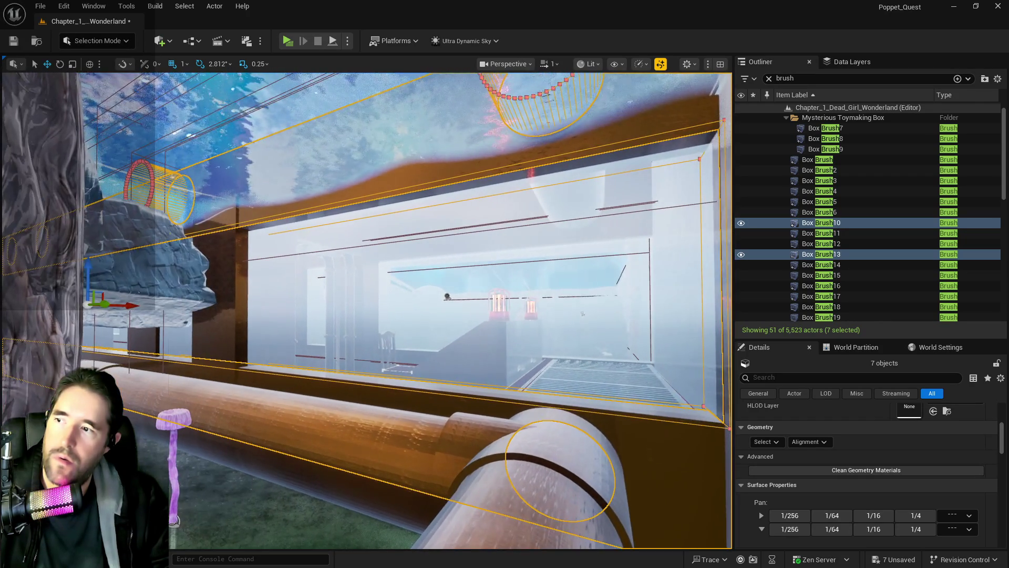
pyautogui.press('d')
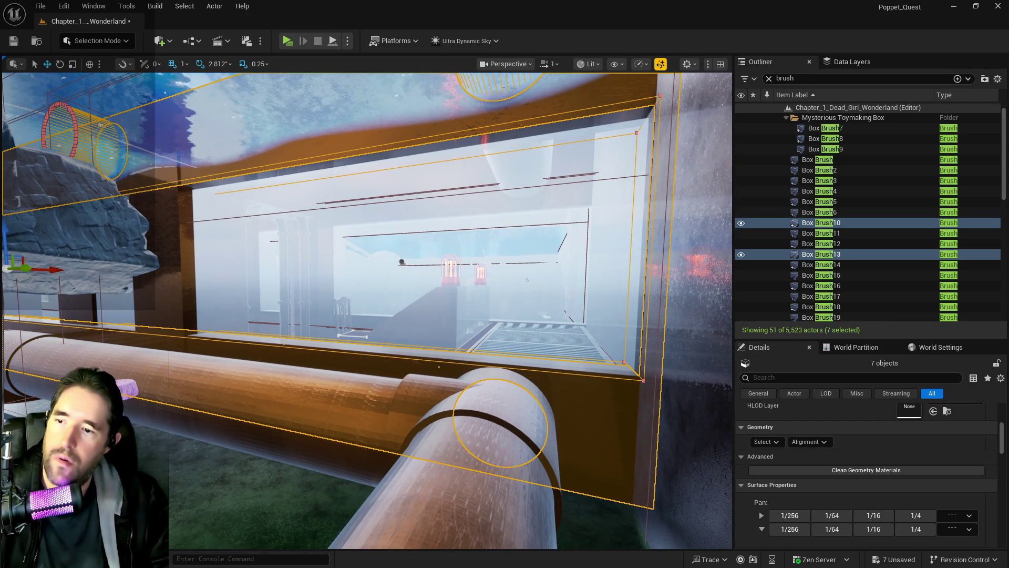
# Step: Approach the box brush wall and apply Select All Adjacent Surfaces from the Geometry Select options
pyautogui.scroll(-5, 843, 491)
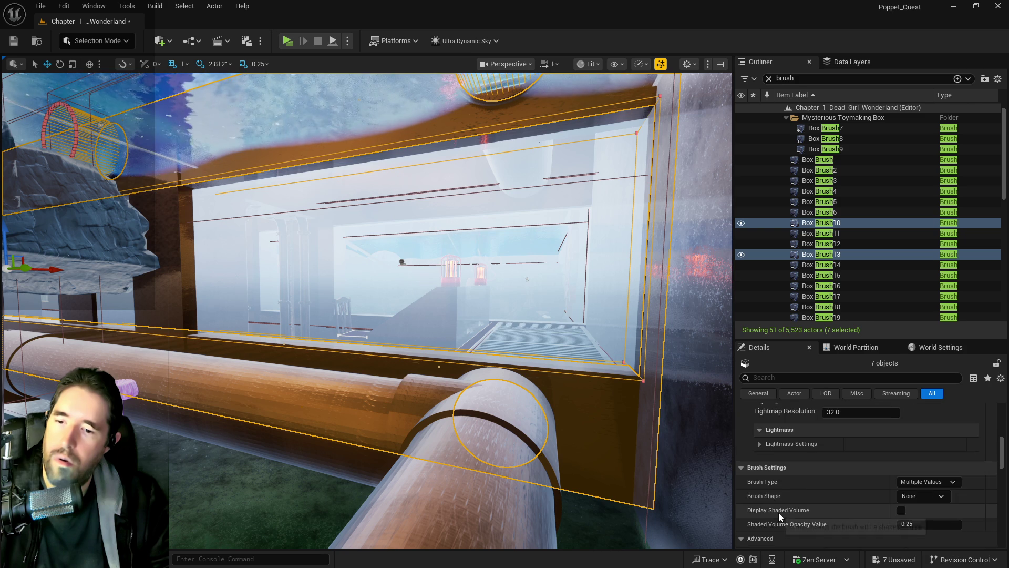
pyautogui.scroll(5, 778, 511)
pyautogui.press('d')
pyautogui.press('w')
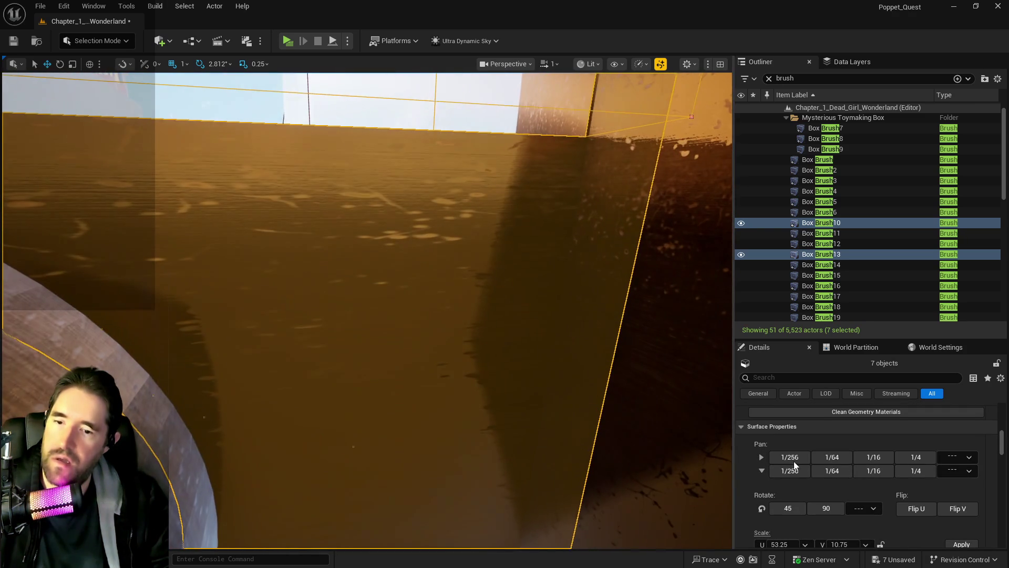
pyautogui.scroll(2, 813, 471)
pyautogui.click(767, 436)
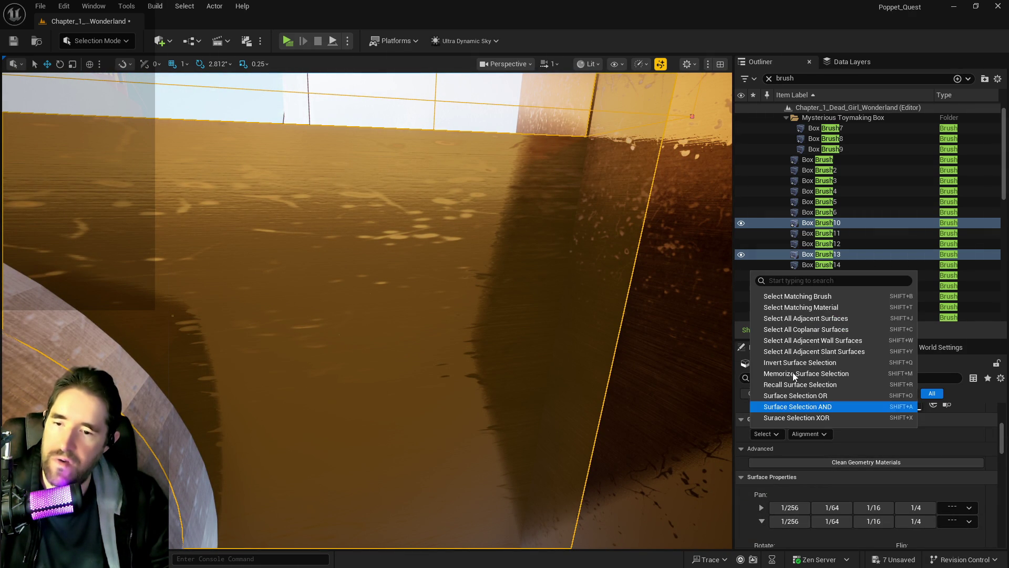
pyautogui.click(799, 318)
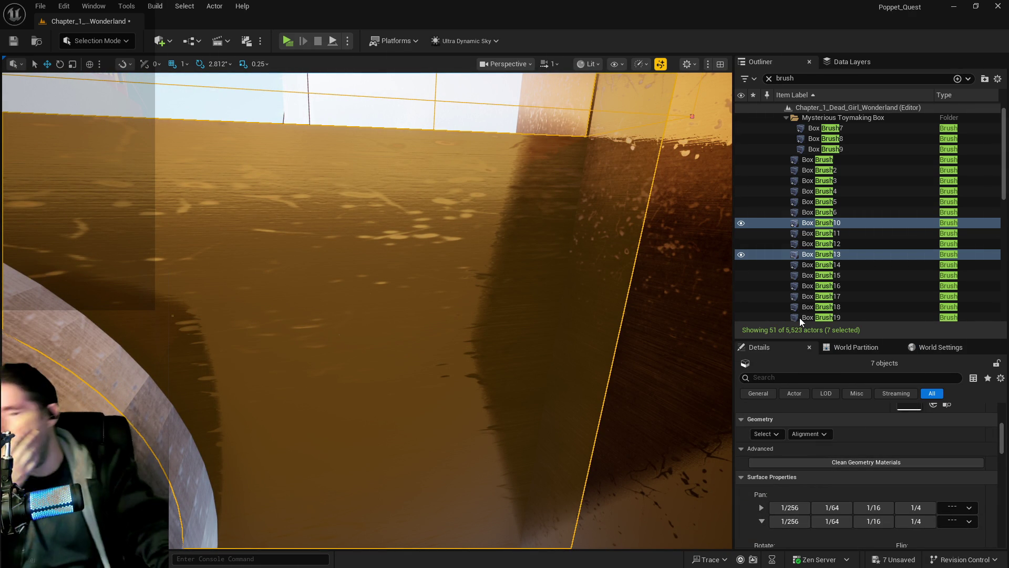
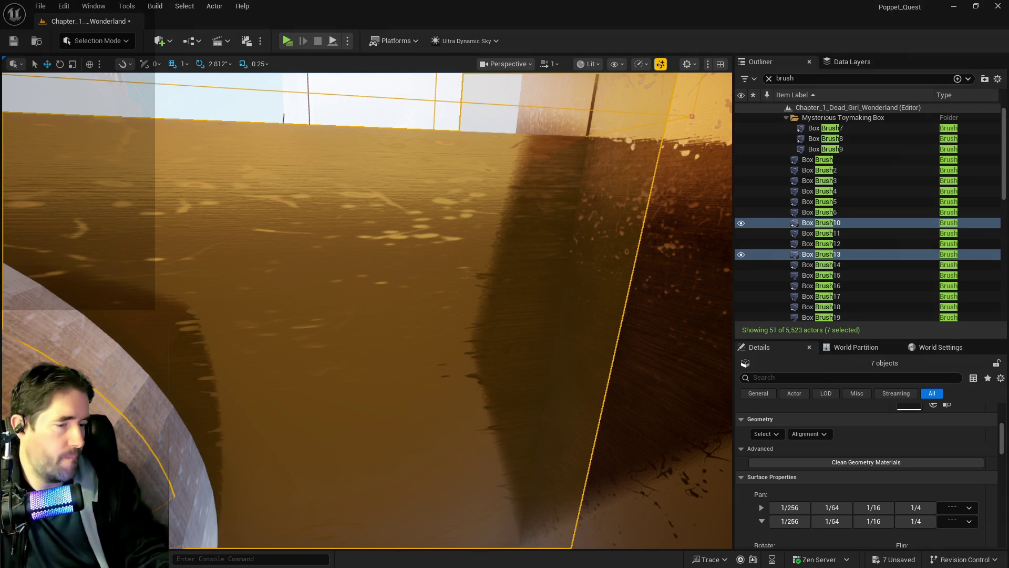
# Step: Survey the seven selected brushes around the tunnel and pillared room and show their individual materials
pyautogui.press('s')
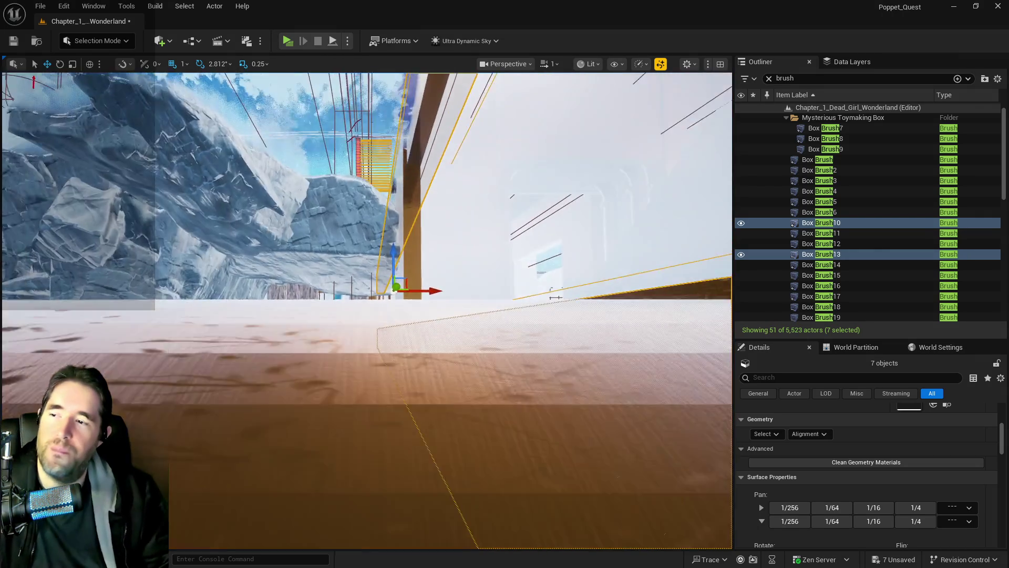
pyautogui.press('s')
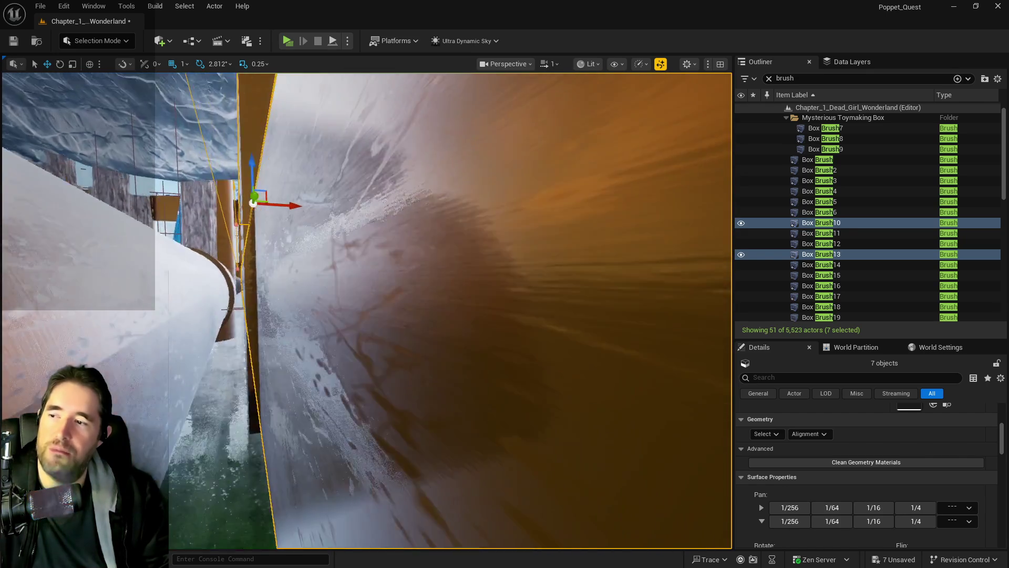
pyautogui.press('s')
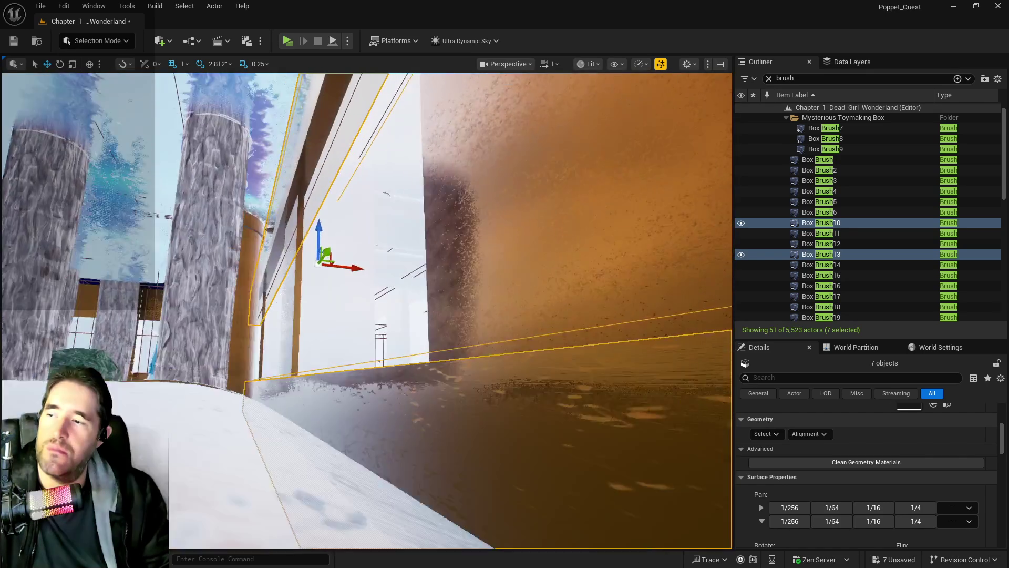
pyautogui.press('s')
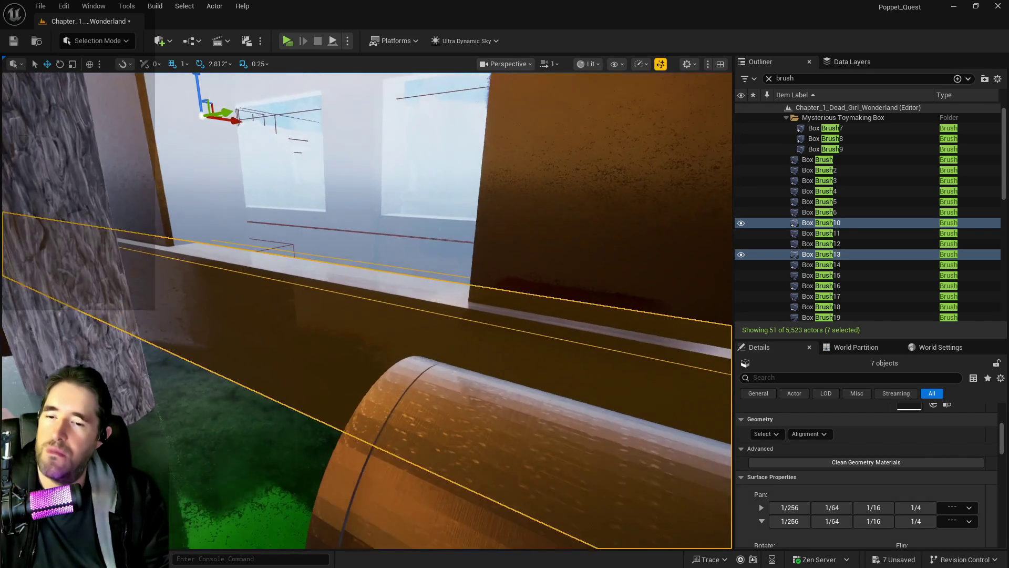
pyautogui.scroll(3, 956, 462)
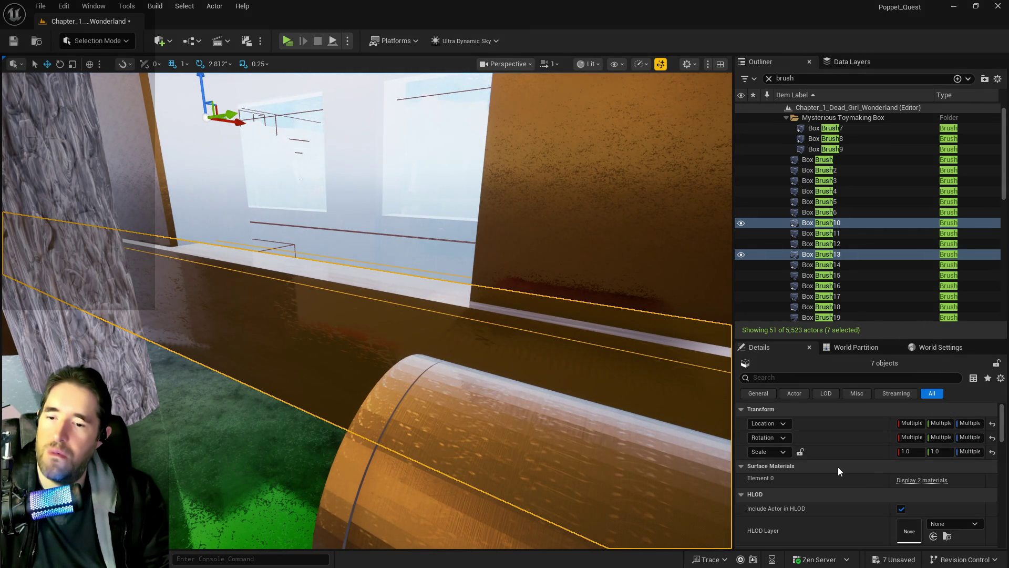
pyautogui.scroll(-2, 838, 466)
pyautogui.click(903, 430)
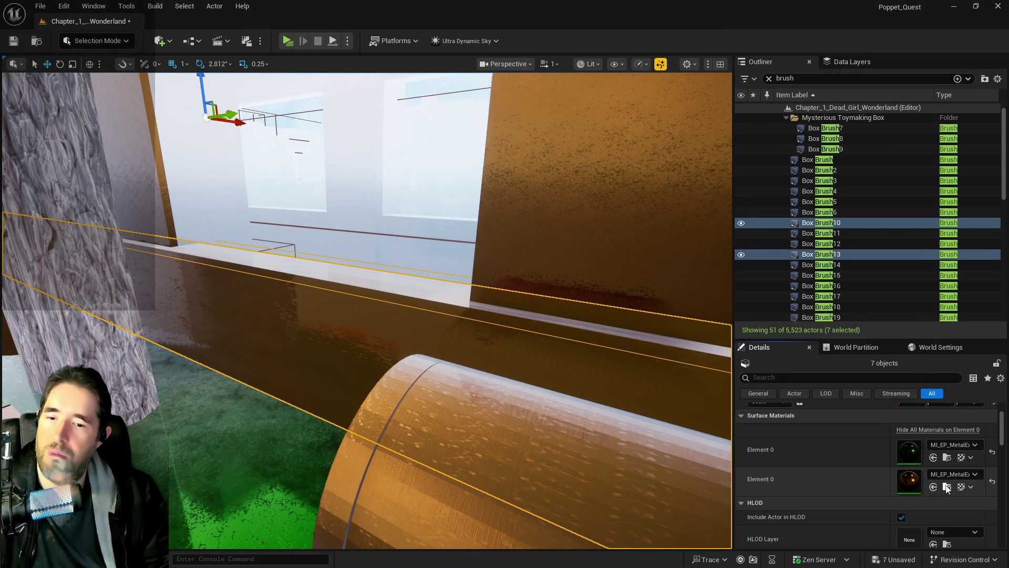
pyautogui.scroll(-5, 868, 482)
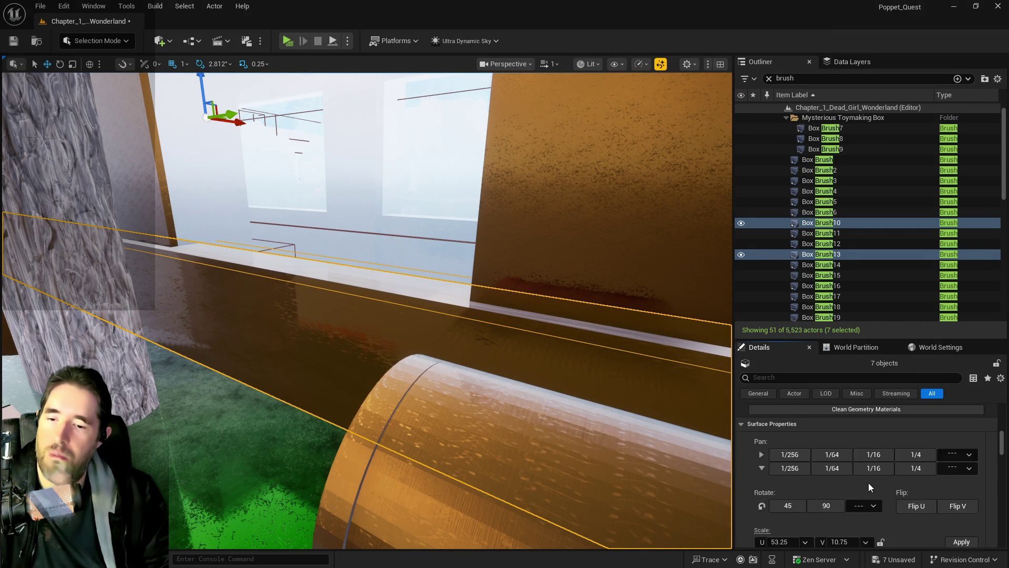
# Step: Set the brushes' surface texture scale to 10 on U and V and apply it
pyautogui.click(779, 487)
pyautogui.click(778, 487)
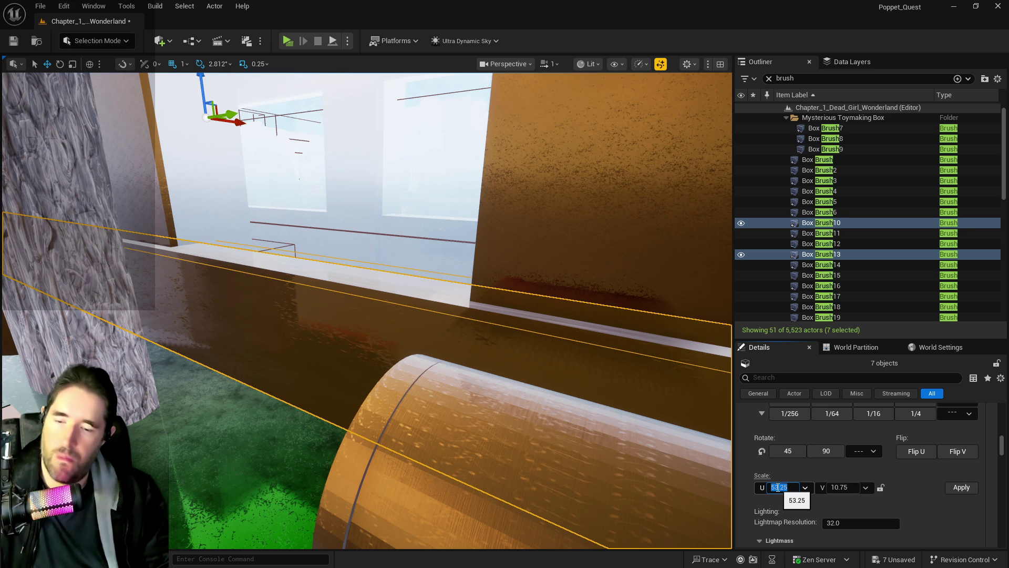
pyautogui.write('10')
pyautogui.press('Return')
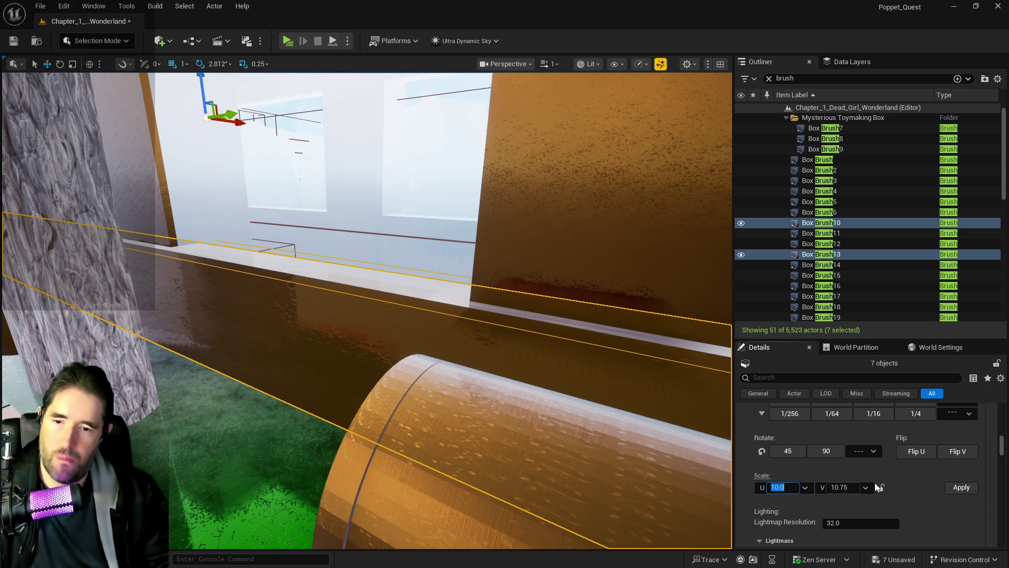
pyautogui.click(951, 488)
pyautogui.moveTo(684, 474); pyautogui.dragTo(683, 447)
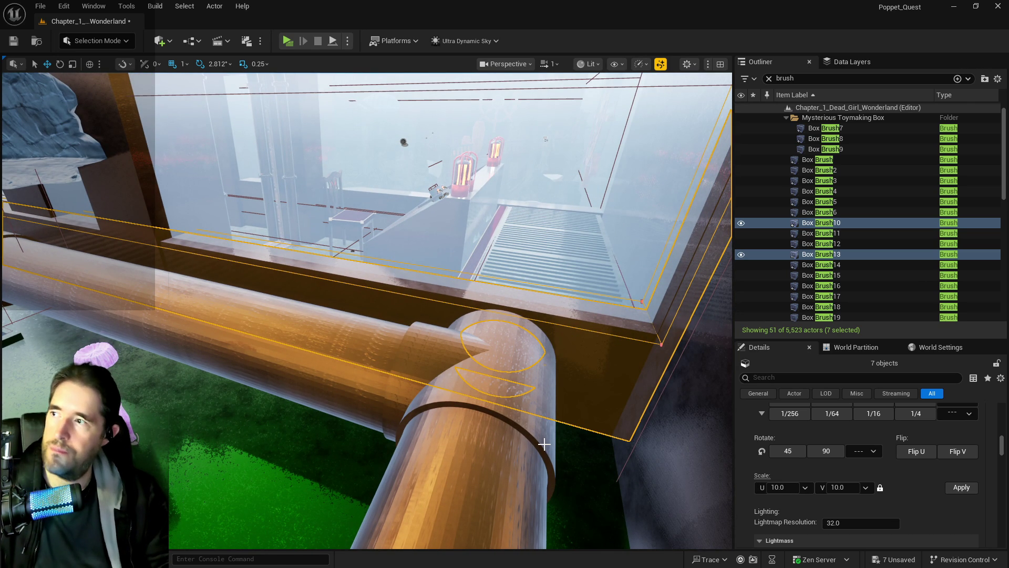
pyautogui.click(63, 7)
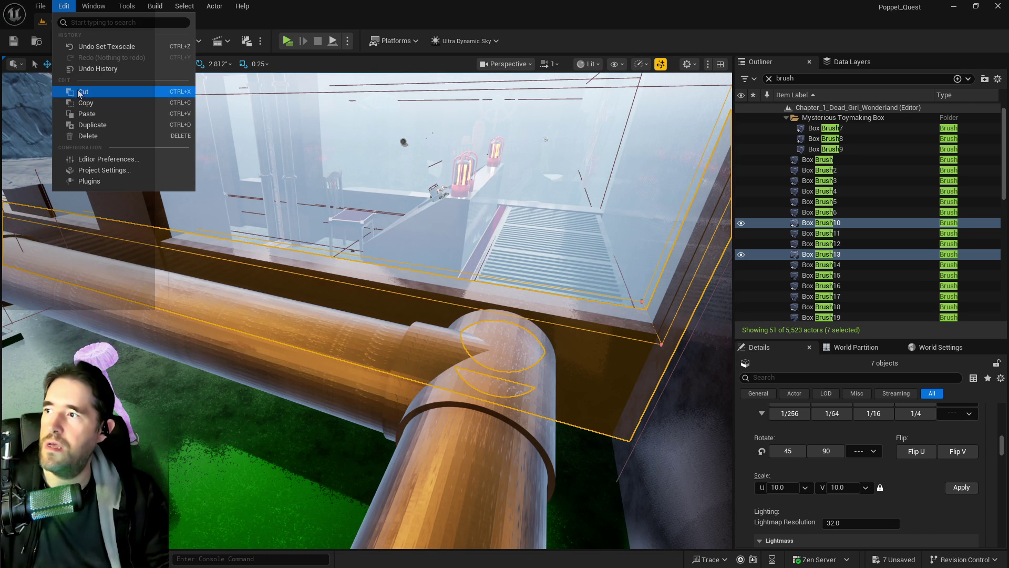
# Step: Copy the seven brushes and save the Wonderland level
pyautogui.click(80, 101)
pyautogui.click(42, 6)
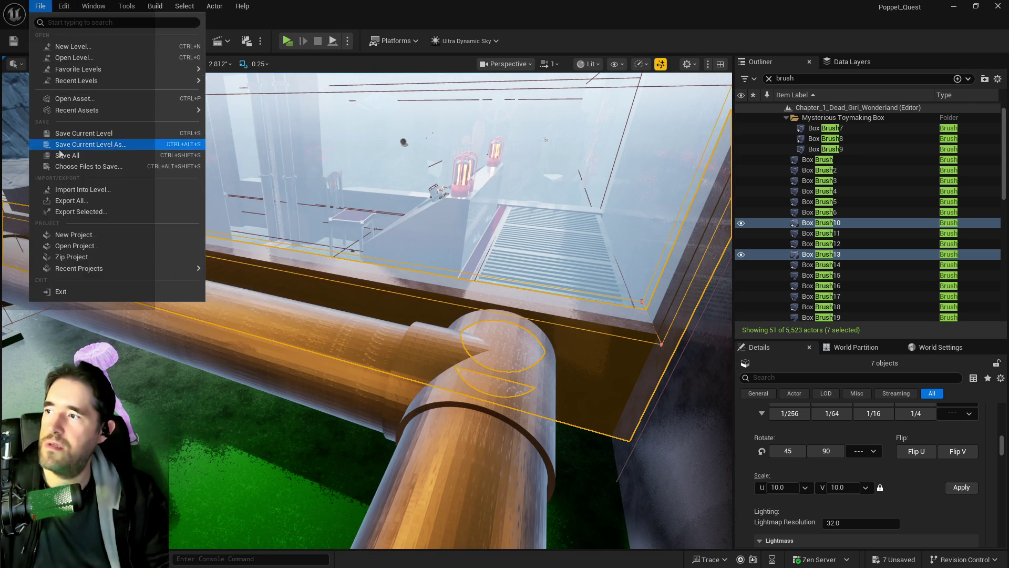
pyautogui.click(68, 133)
# Step: Load Construction_Level from the recent levels list
pyautogui.click(40, 6)
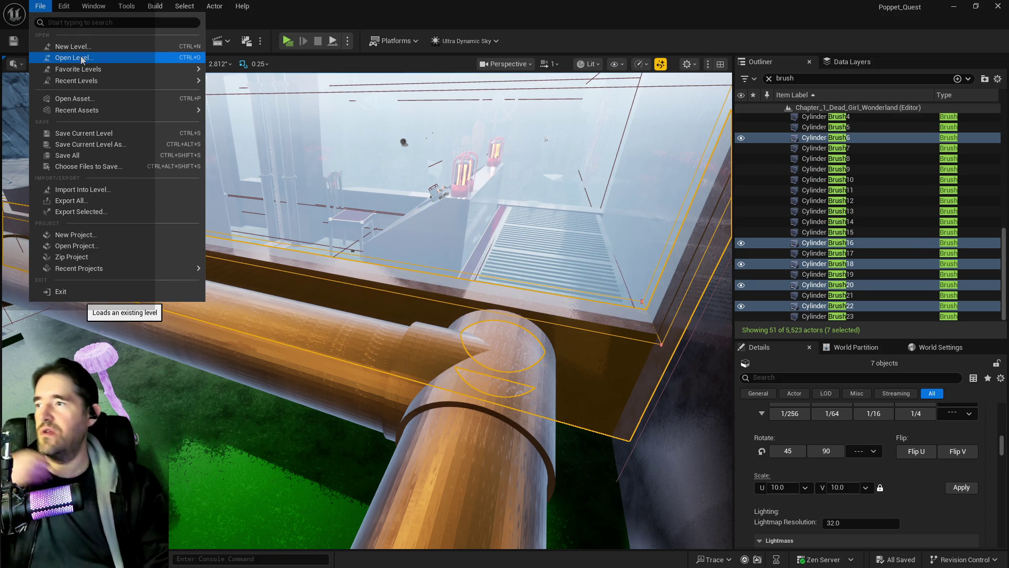
pyautogui.moveTo(88, 83)
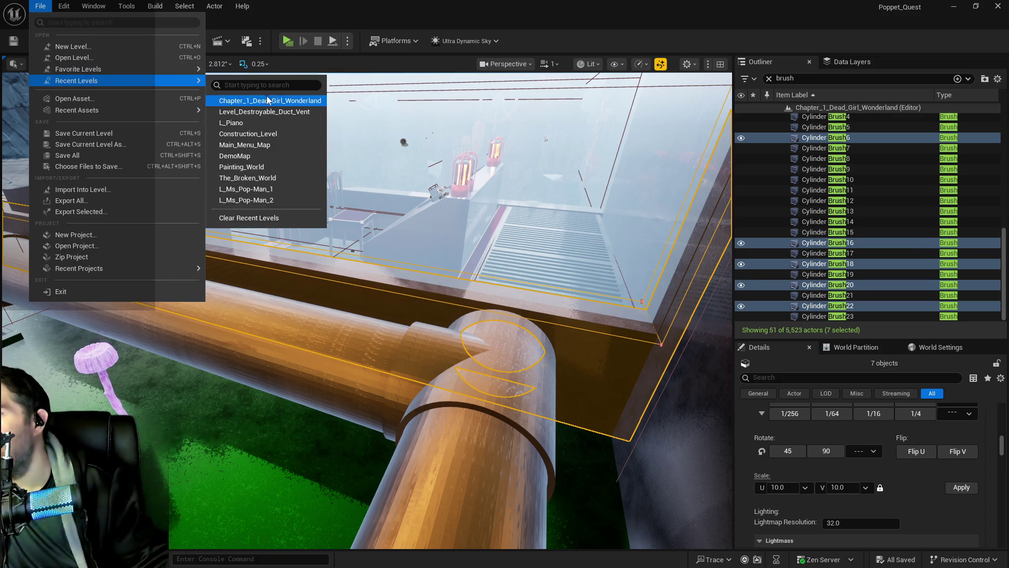
pyautogui.click(254, 128)
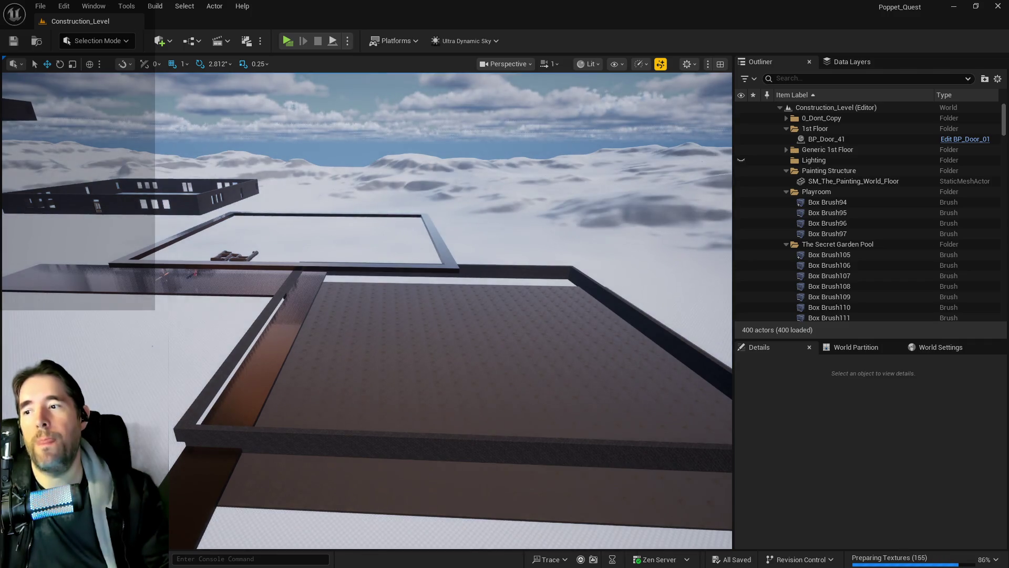
pyautogui.moveTo(262, 152); pyautogui.dragTo(263, 220)
pyautogui.click(550, 64)
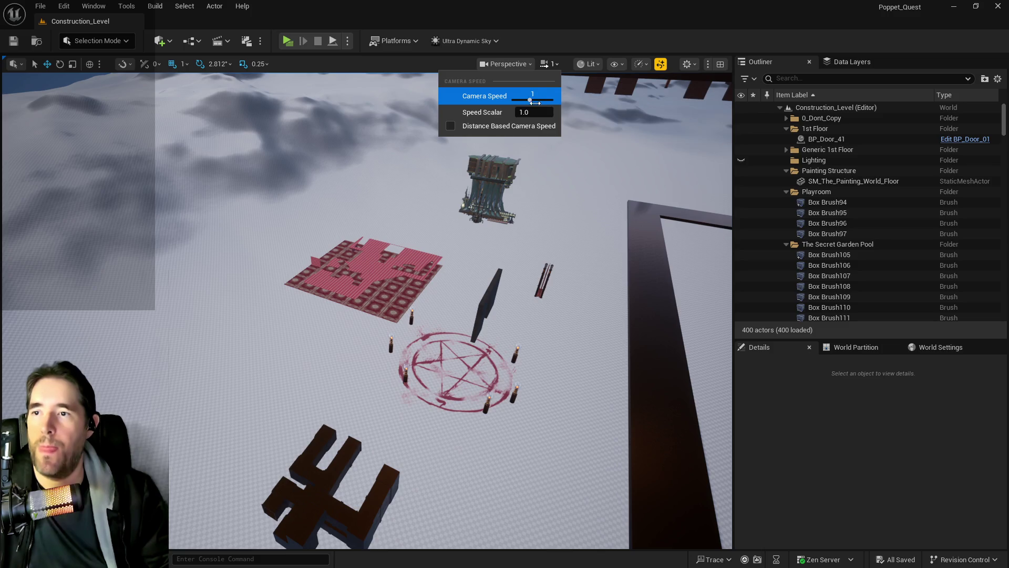
# Step: Paste the seven copied beam-and-ring brushes, frame them, and lift them upward
pyautogui.moveTo(368, 263)
pyautogui.mouseDown()
pyautogui.moveTo(368, 294)
pyautogui.moveTo(368, 274)
pyautogui.mouseUp()
pyautogui.moveTo(496, 181)
pyautogui.mouseDown()
pyautogui.moveTo(497, 195)
pyautogui.moveTo(496, 181)
pyautogui.mouseUp()
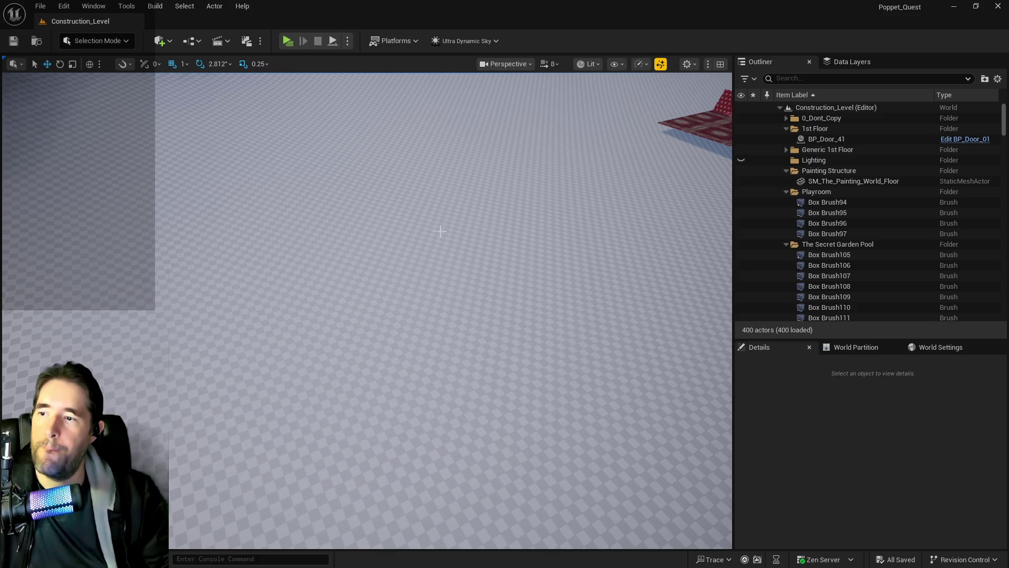
pyautogui.rightClick(415, 217)
pyautogui.moveTo(579, 396)
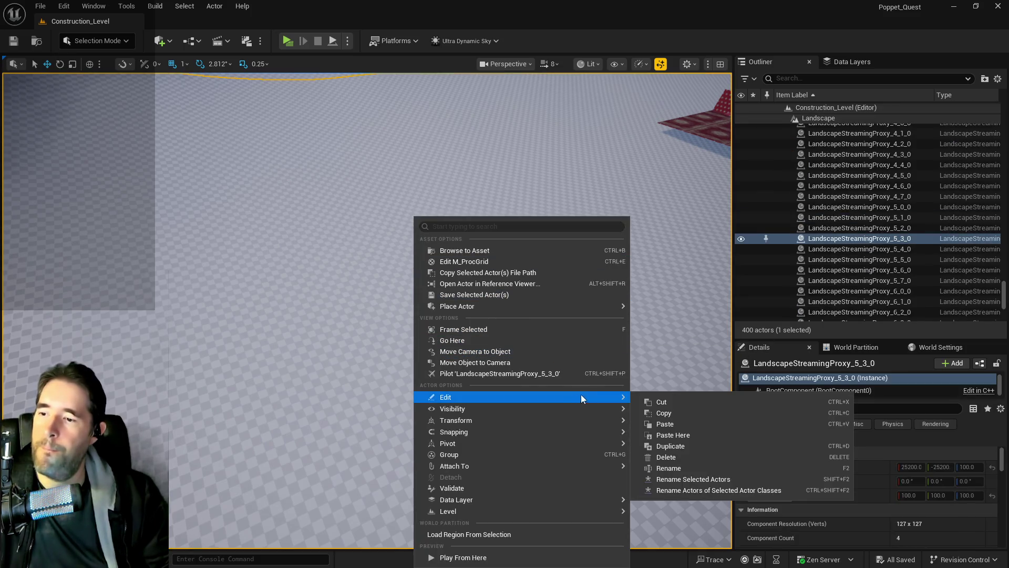
pyautogui.press('Escape')
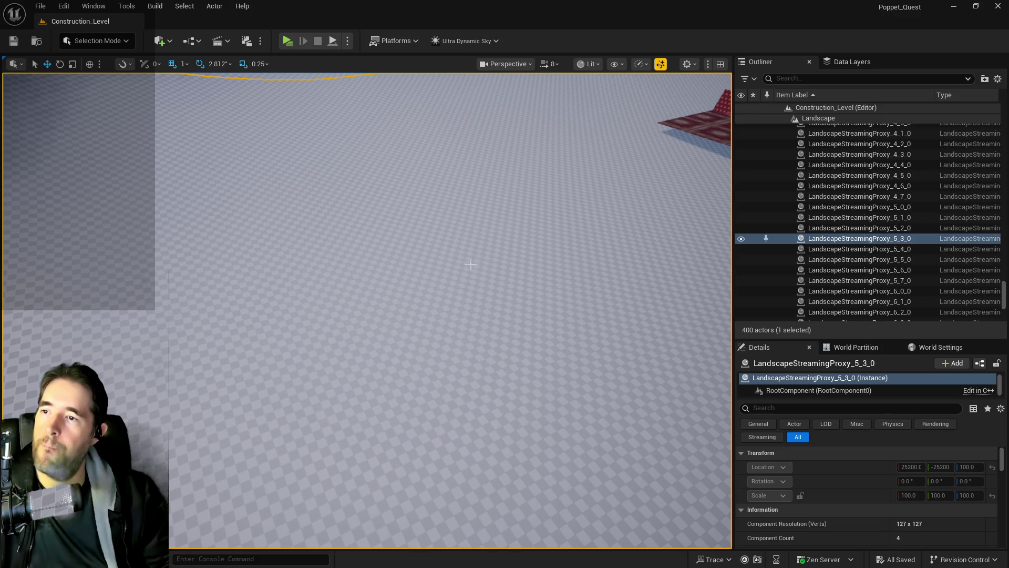
pyautogui.hotkey('ctrl', 'v')
pyautogui.press('f')
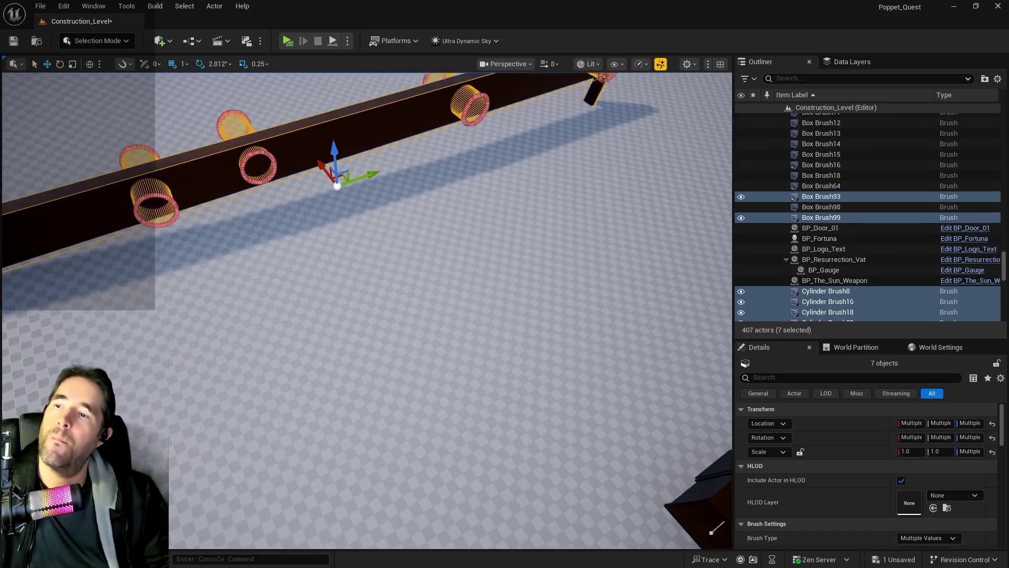
pyautogui.moveTo(406, 254)
pyautogui.mouseDown()
pyautogui.moveTo(394, 226)
pyautogui.moveTo(410, 179)
pyautogui.moveTo(476, 245)
pyautogui.mouseUp()
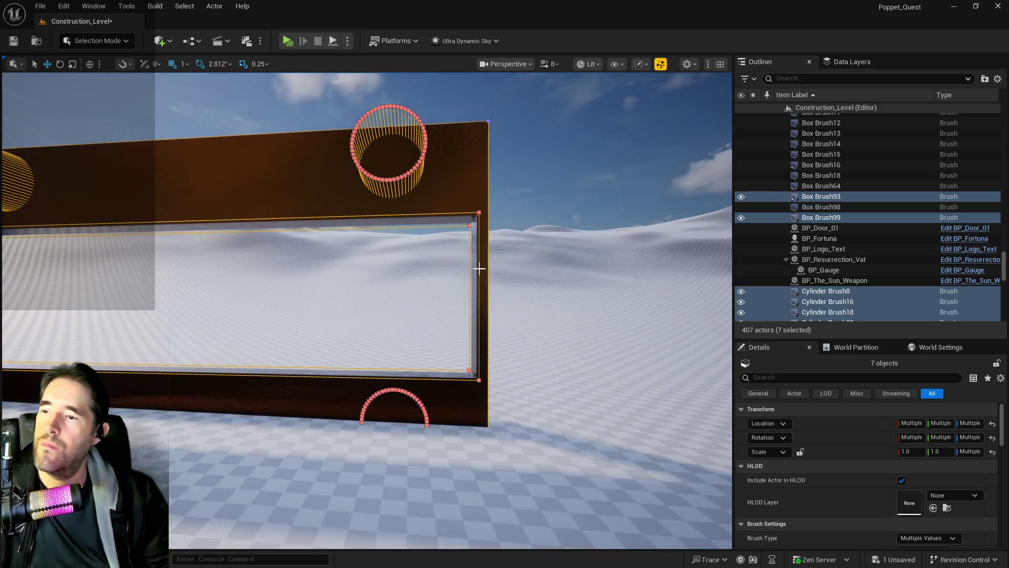
# Step: Test-stretch Box Brush99 lengthwise, then undo back to all seven pasted brushes selected
pyautogui.click(475, 269)
pyautogui.moveTo(474, 269)
pyautogui.mouseDown()
pyautogui.moveTo(452, 279)
pyautogui.moveTo(447, 295)
pyautogui.mouseUp()
pyautogui.press('r')
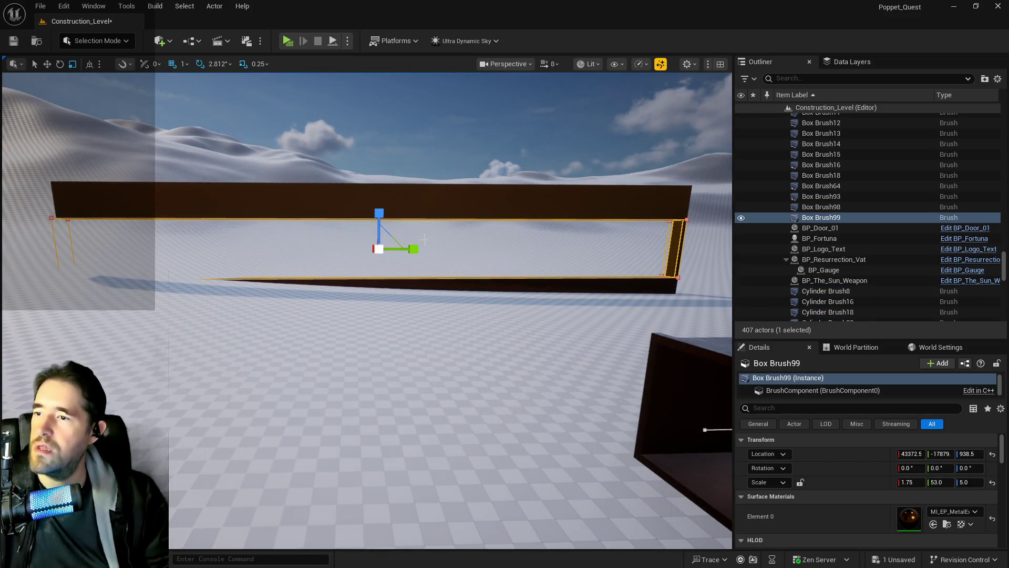
pyautogui.moveTo(414, 249); pyautogui.dragTo(420, 248)
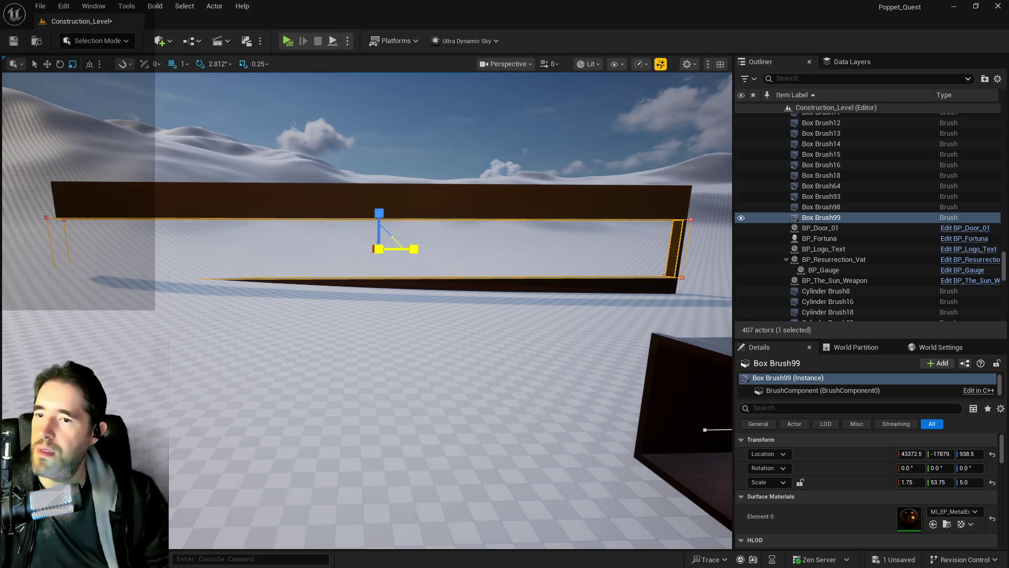
pyautogui.moveTo(414, 249); pyautogui.dragTo(413, 249)
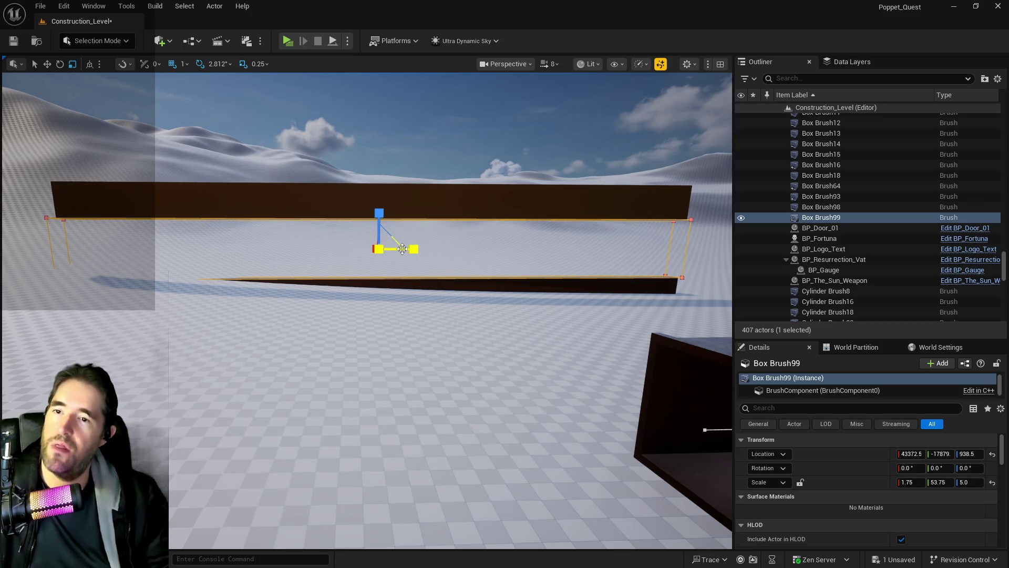
pyautogui.hotkey('ctrl', 'z')
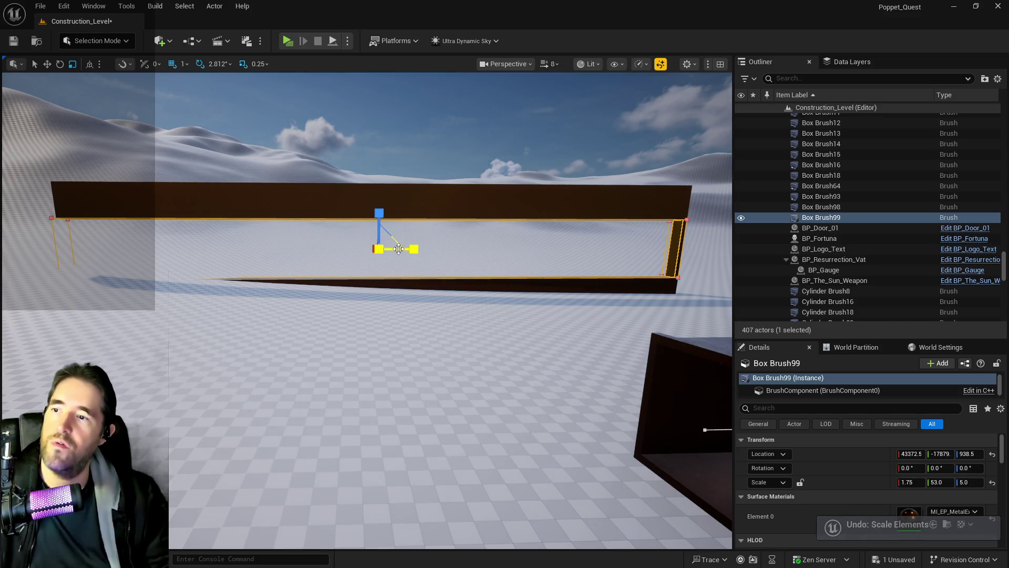
pyautogui.hotkey('ctrl', 'z')
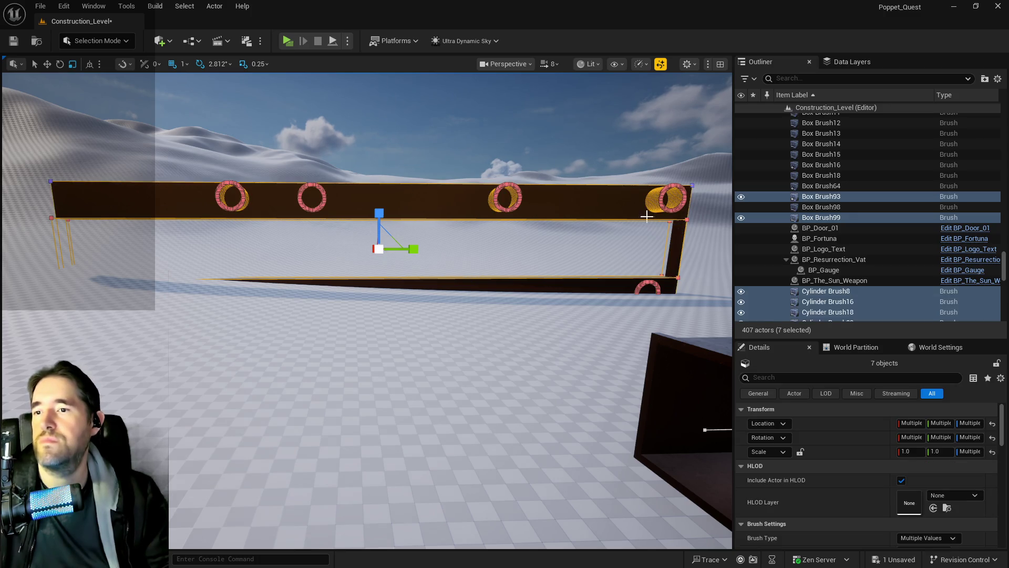
# Step: Move the selected brushes into a new folder named Hidden Grotto Pool Wall
pyautogui.rightClick(818, 234)
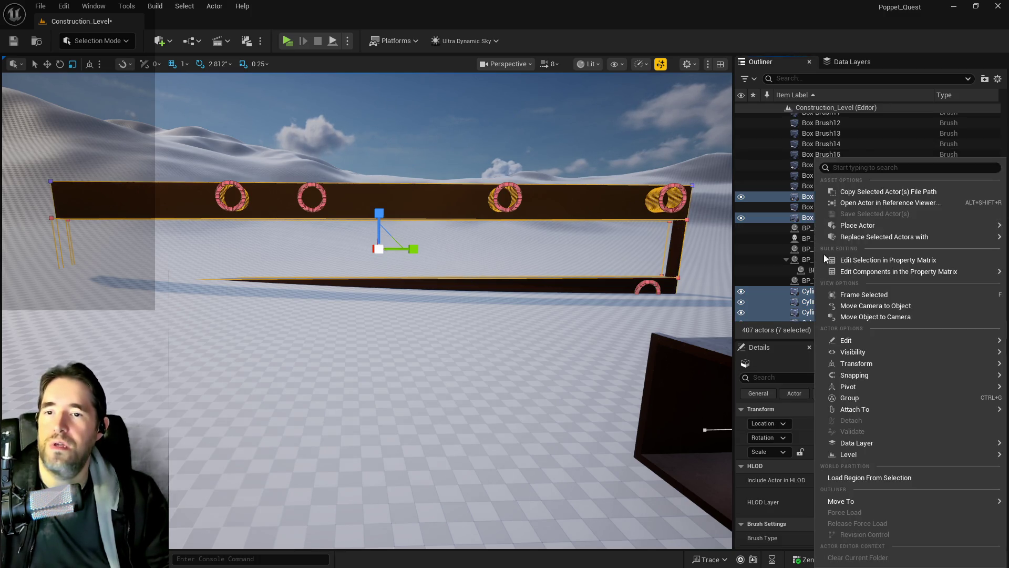
pyautogui.moveTo(828, 500)
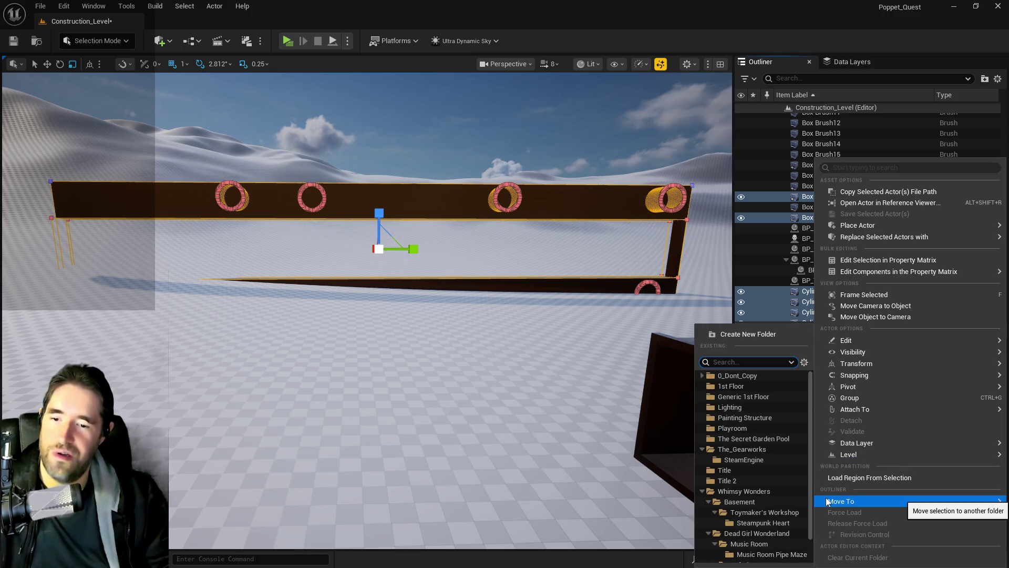
pyautogui.click(744, 335)
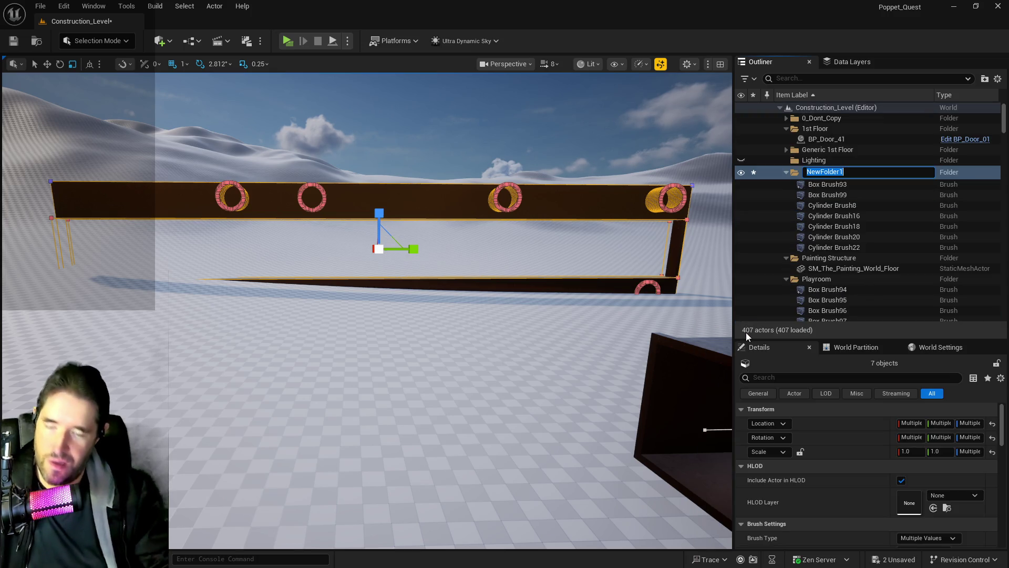
pyautogui.write('Hidden Grotto Wa')
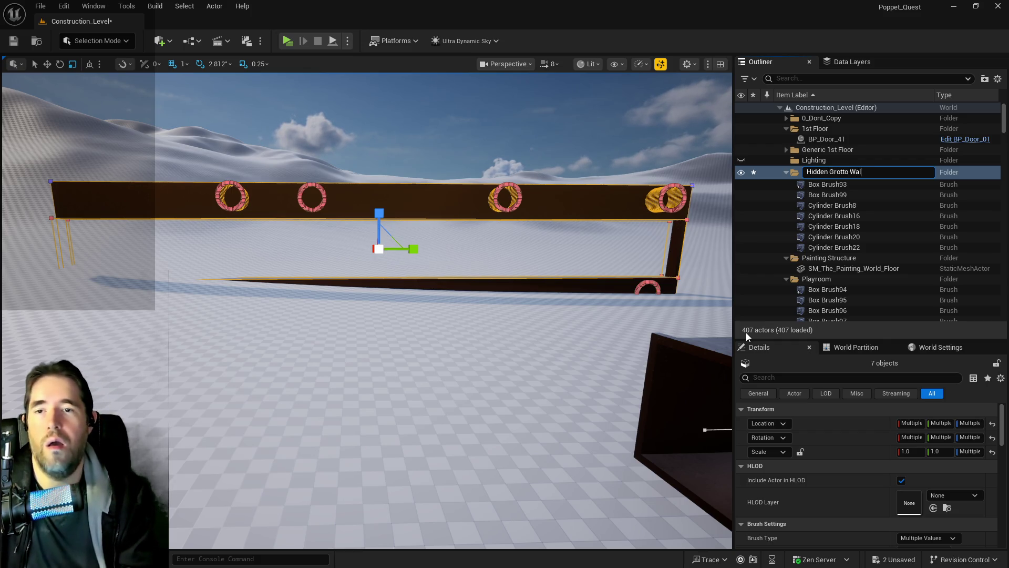
pyautogui.write('ll')
pyautogui.press('Return')
# Step: Select the Box Brush99 beam at the wall's right end
pyautogui.moveTo(616, 181)
pyautogui.mouseDown()
pyautogui.moveTo(313, 206)
pyautogui.moveTo(368, 237)
pyautogui.mouseUp()
pyautogui.click(616, 180)
pyautogui.moveTo(273, 221); pyautogui.dragTo(273, 220)
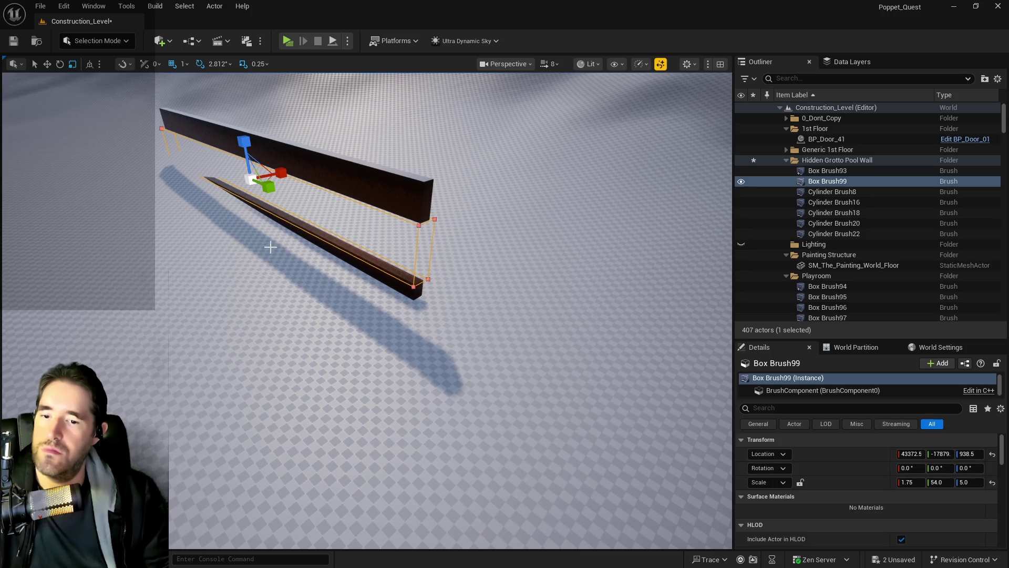
# Step: Retile Box Brush99's top face and all coplanar surfaces at locked 10.0 U/V, then save
pyautogui.scroll(-4, 816, 487)
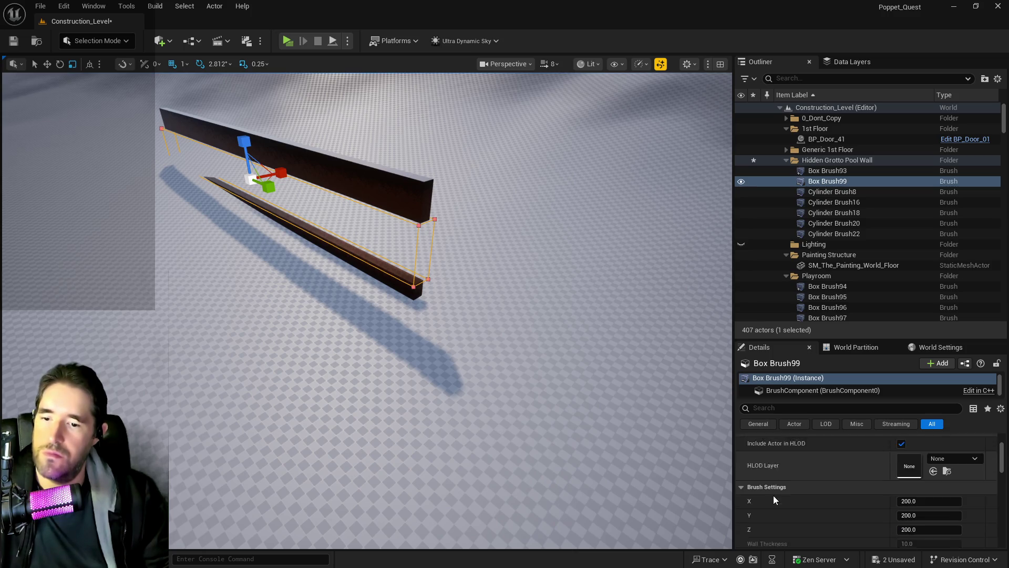
pyautogui.scroll(-1, 770, 490)
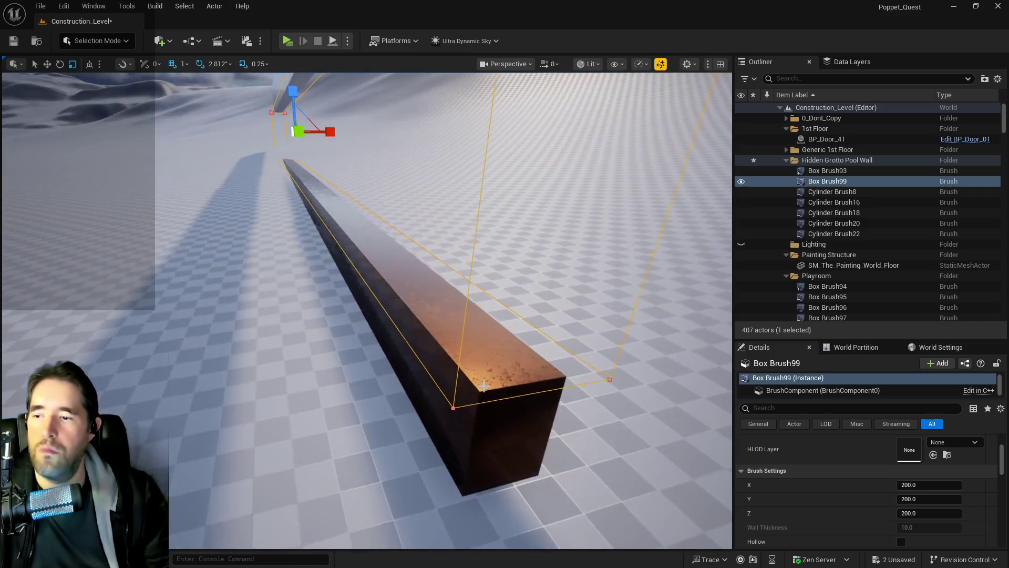
pyautogui.scroll(3, 813, 496)
pyautogui.click(489, 361)
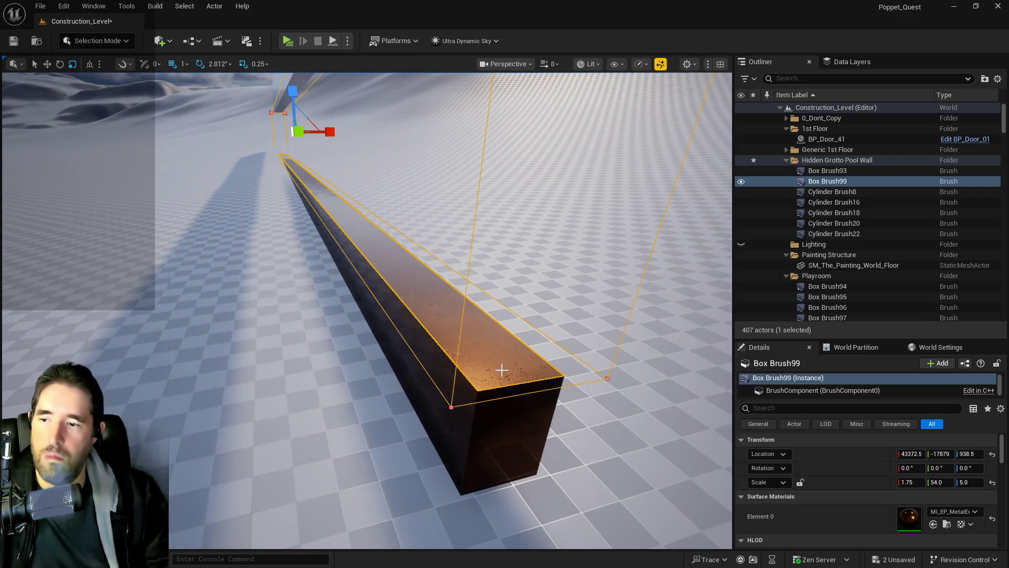
pyautogui.scroll(-3, 835, 492)
pyautogui.click(766, 528)
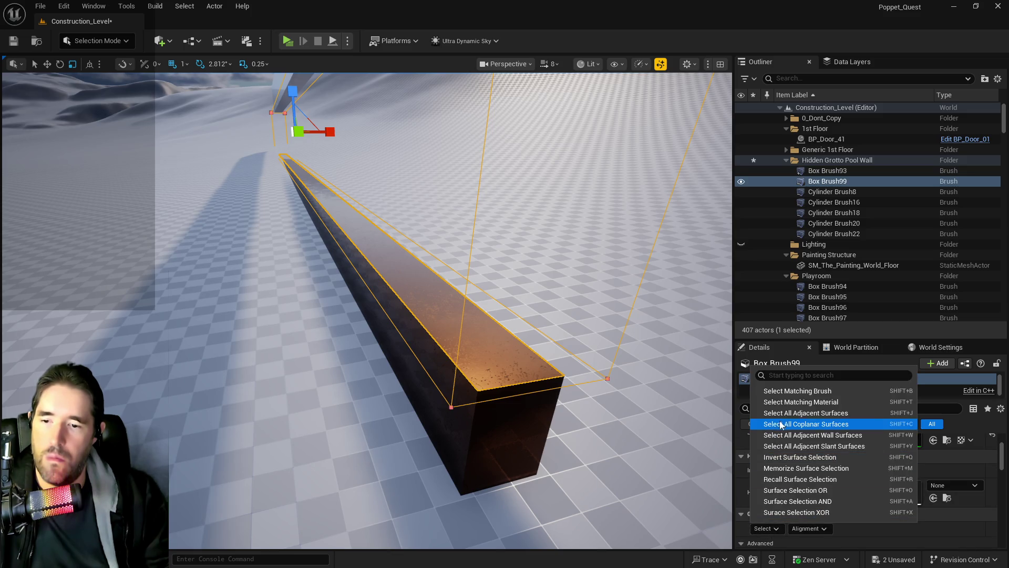
pyautogui.click(780, 414)
pyautogui.scroll(-3, 894, 483)
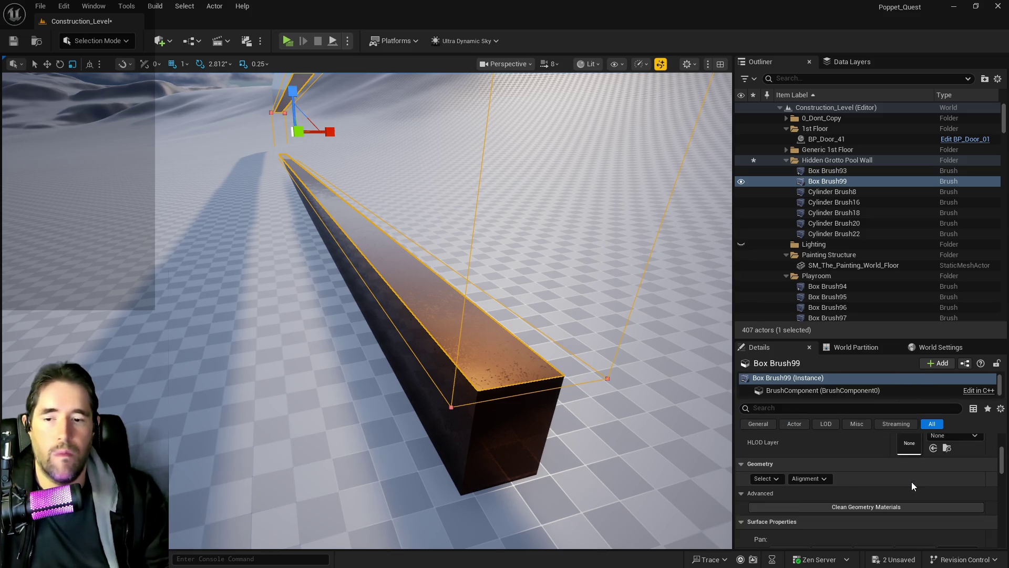
pyautogui.scroll(-1, 888, 499)
pyautogui.click(879, 523)
pyautogui.click(959, 522)
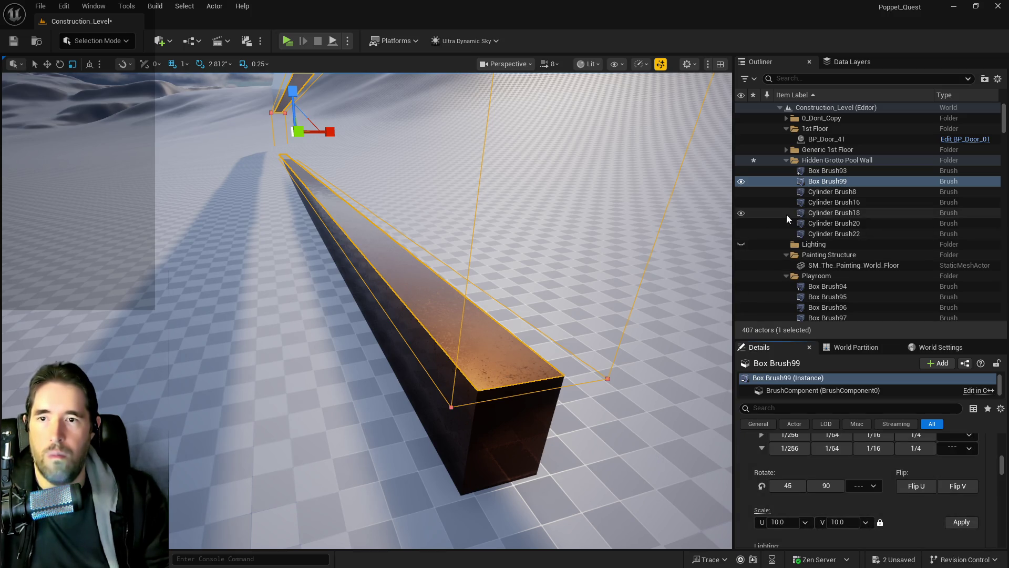
pyautogui.hotkey('ctrl', 's')
pyautogui.click(812, 162)
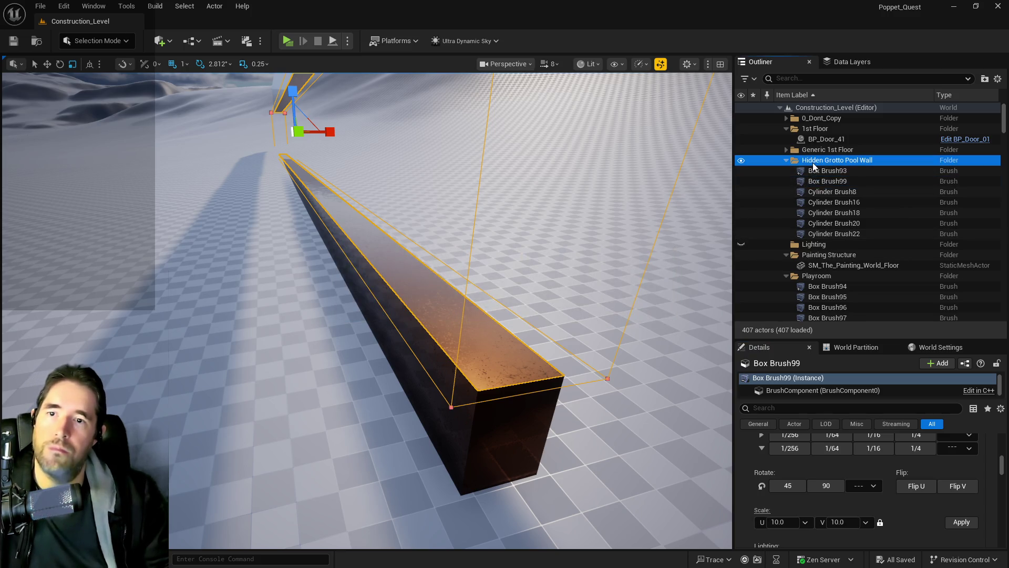
# Step: Select all brushes in the Hidden Grotto Pool Wall folder, raise them slightly, and save
pyautogui.rightClick(813, 162)
pyautogui.moveTo(836, 223)
pyautogui.click(925, 238)
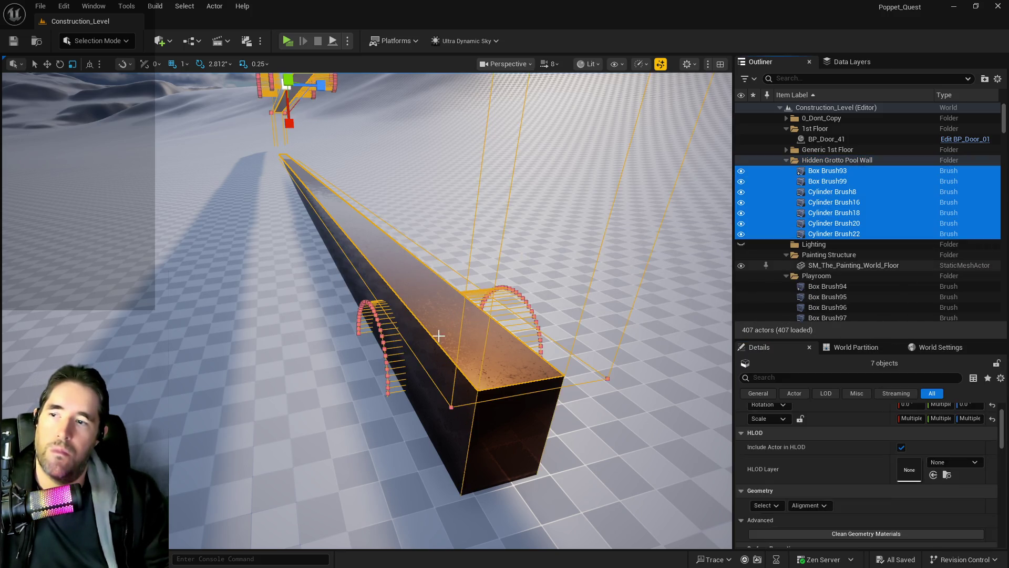
pyautogui.press('f')
pyautogui.press('w')
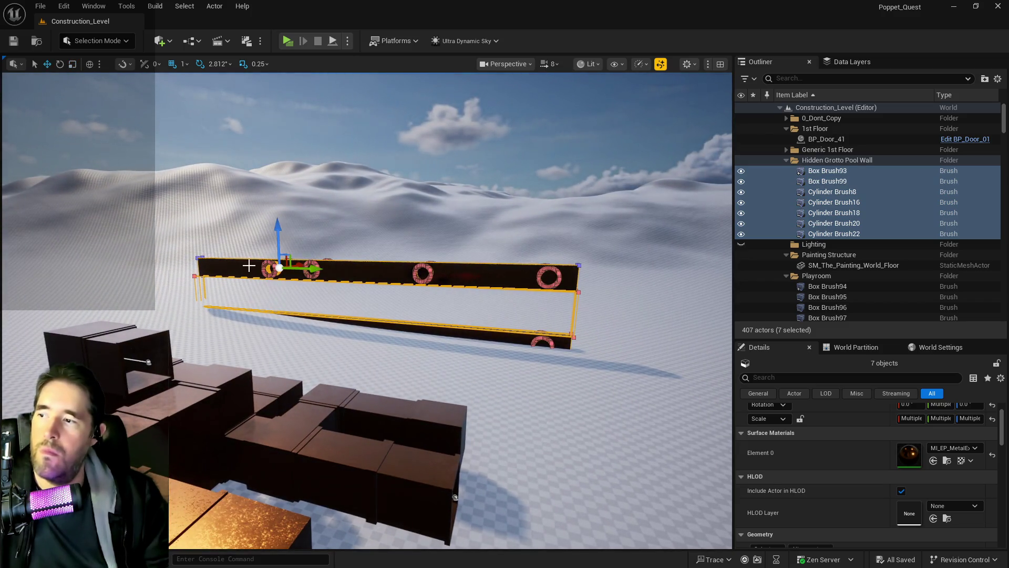
pyautogui.moveTo(284, 223); pyautogui.dragTo(287, 215)
pyautogui.hotkey('ctrl', 's')
# Step: Replace Cylinder Brush8 with a duplicate and delete the original
pyautogui.moveTo(368, 315)
pyautogui.mouseDown()
pyautogui.moveTo(368, 252)
pyautogui.moveTo(368, 294)
pyautogui.mouseUp()
pyautogui.moveTo(623, 179)
pyautogui.mouseDown()
pyautogui.moveTo(628, 202)
pyautogui.moveTo(623, 179)
pyautogui.mouseUp()
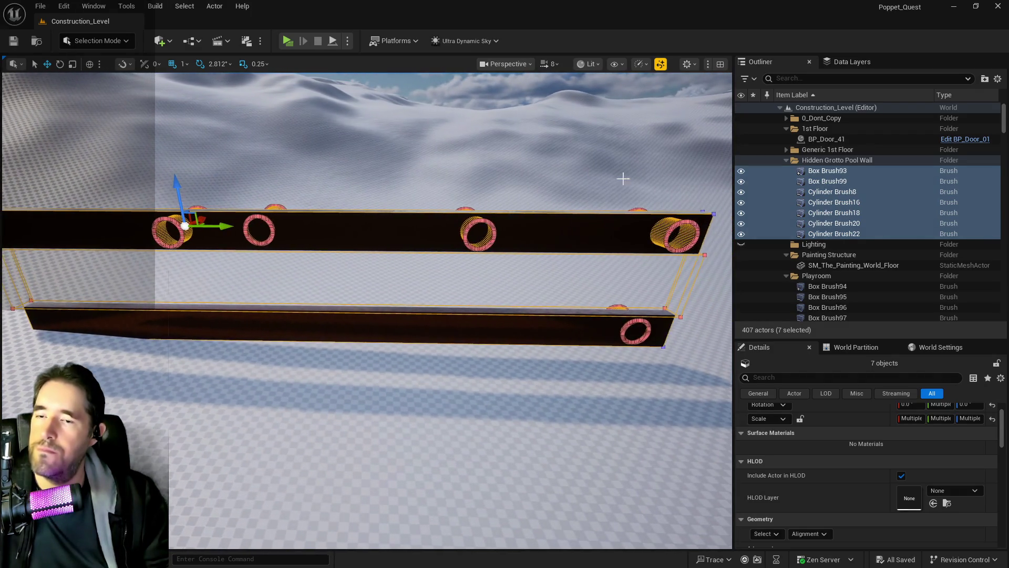
pyautogui.click(818, 192)
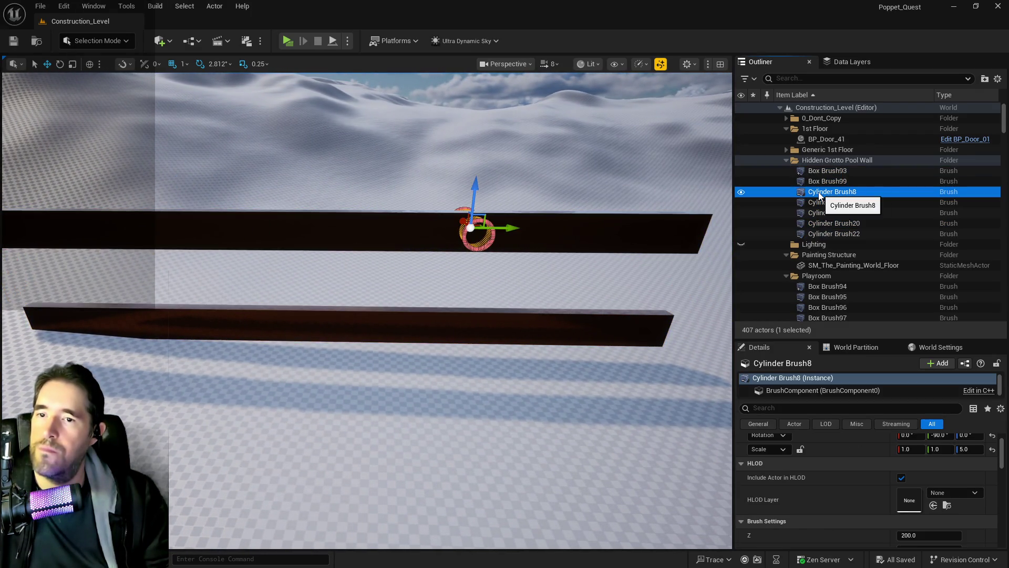
pyautogui.keyDown('shift'); pyautogui.click(823, 234); pyautogui.keyUp('shift')
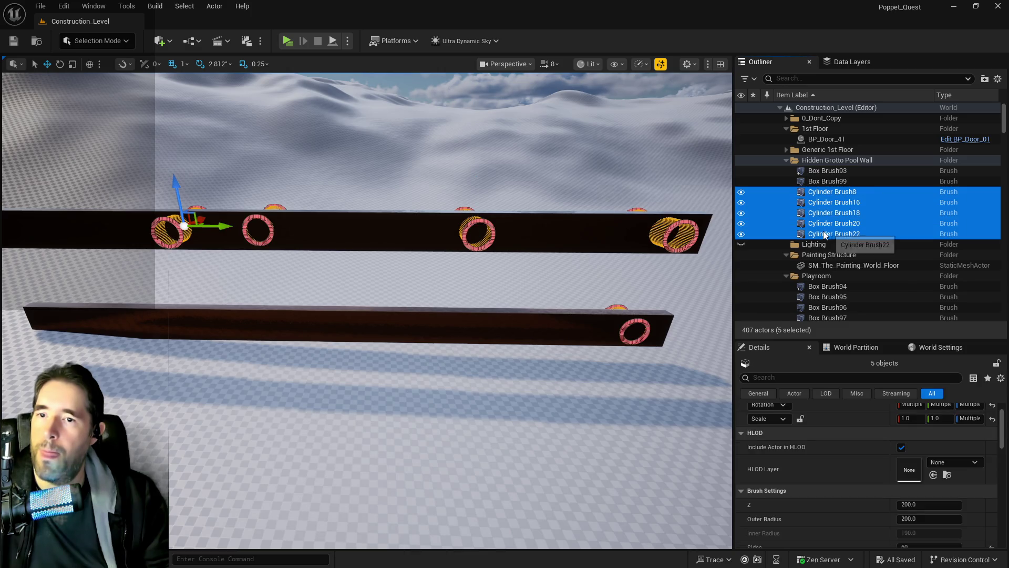
pyautogui.click(831, 194)
pyautogui.rightClick(831, 192)
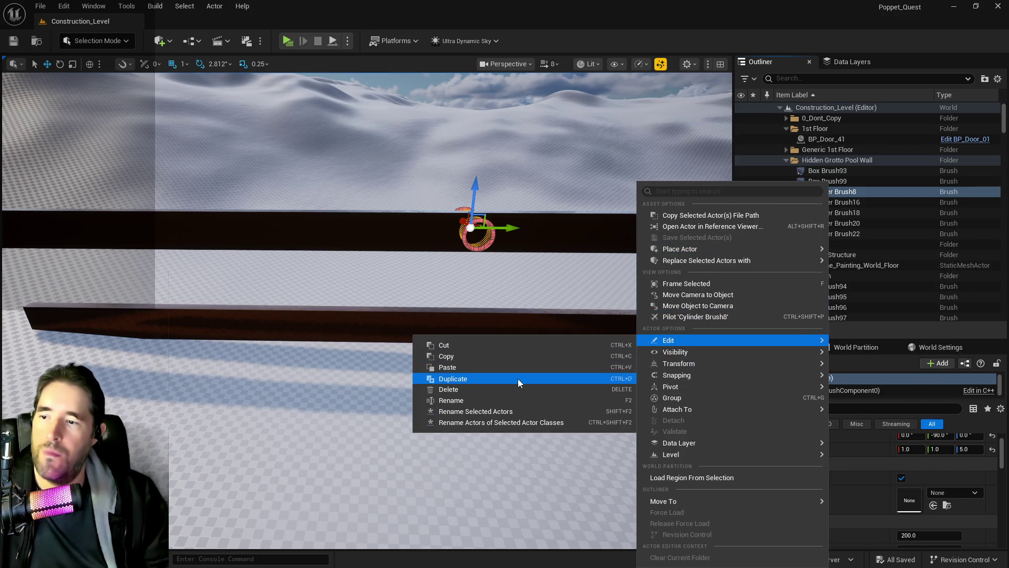
pyautogui.click(518, 379)
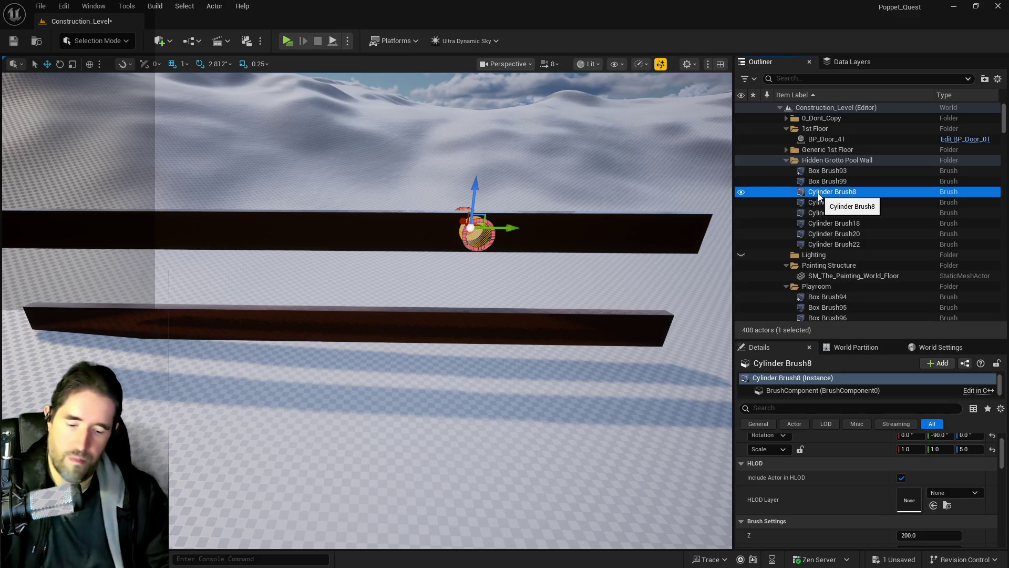
pyautogui.press('Delete')
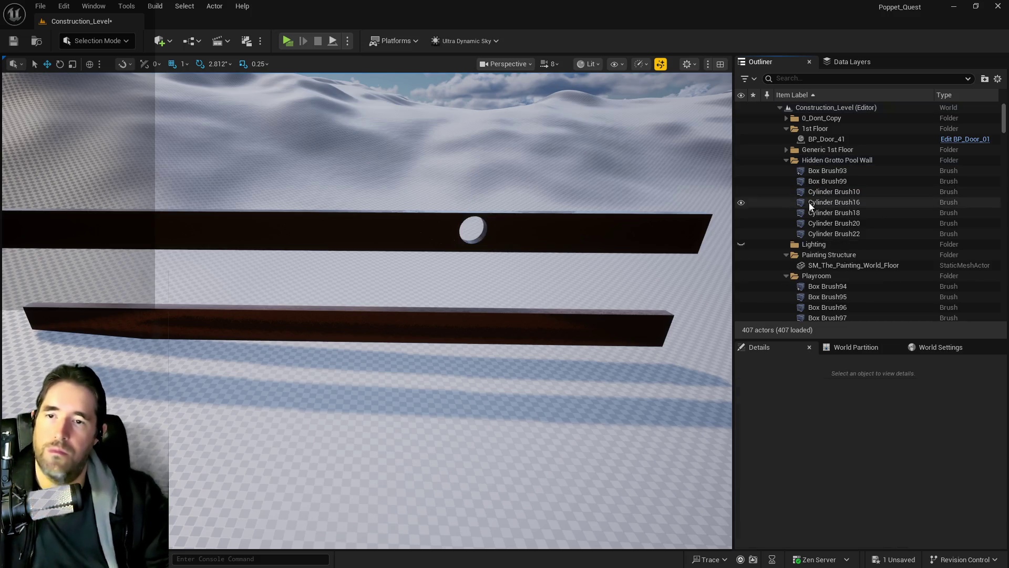
# Step: Duplicate Cylinder Brush16 and Cylinder Brush18, deleting each original
pyautogui.click(818, 203)
pyautogui.rightClick(818, 204)
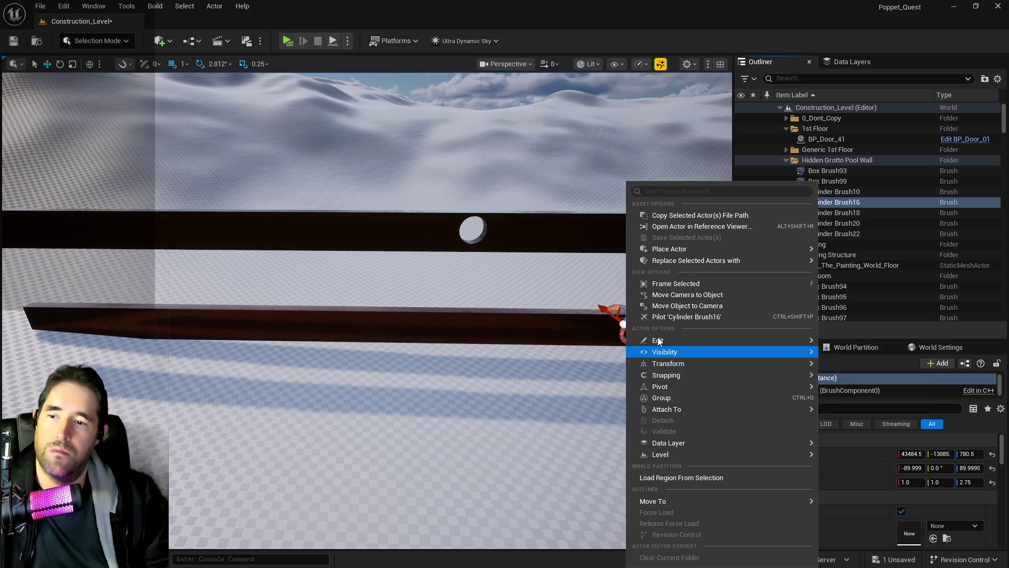
pyautogui.moveTo(644, 340)
pyautogui.click(493, 381)
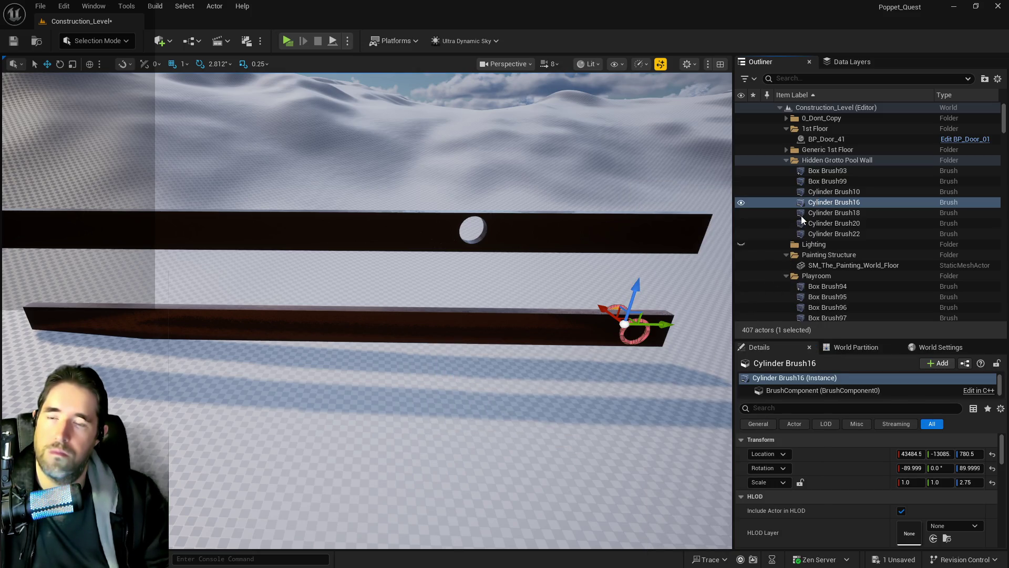
pyautogui.click(815, 204)
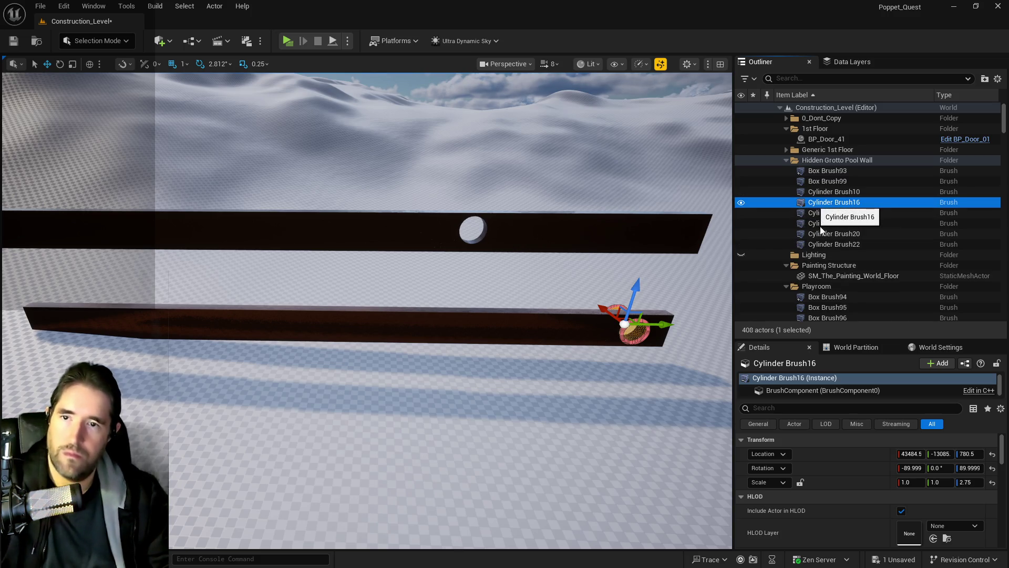
pyautogui.press('Delete')
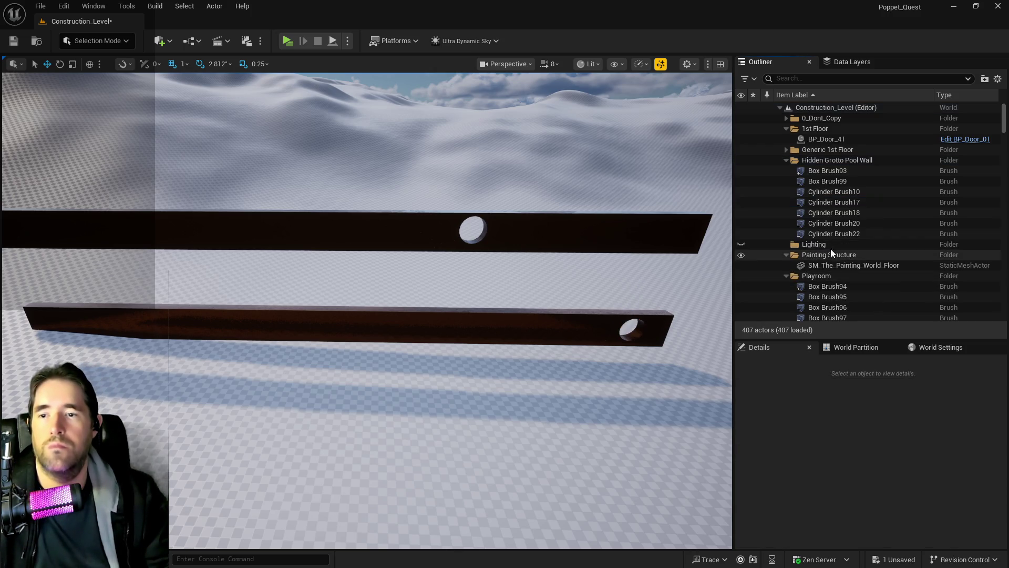
pyautogui.click(834, 217)
pyautogui.rightClick(834, 215)
pyautogui.moveTo(677, 340)
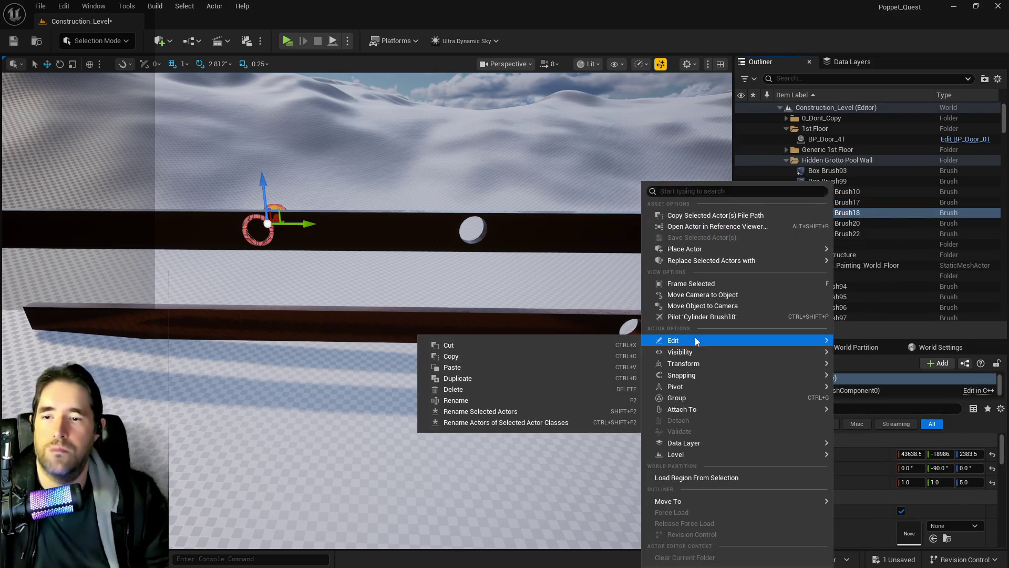
pyautogui.click(510, 381)
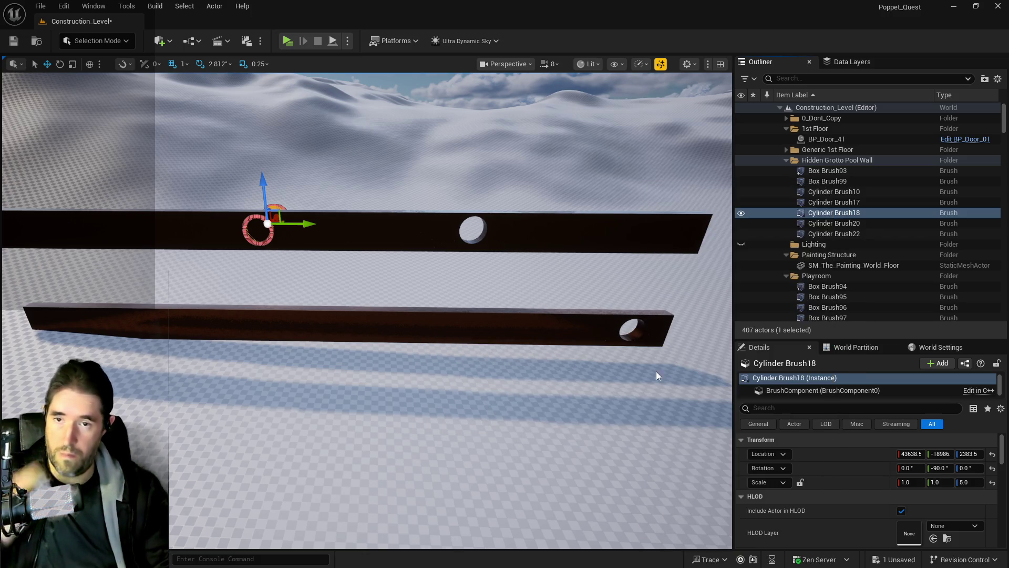
pyautogui.click(825, 213)
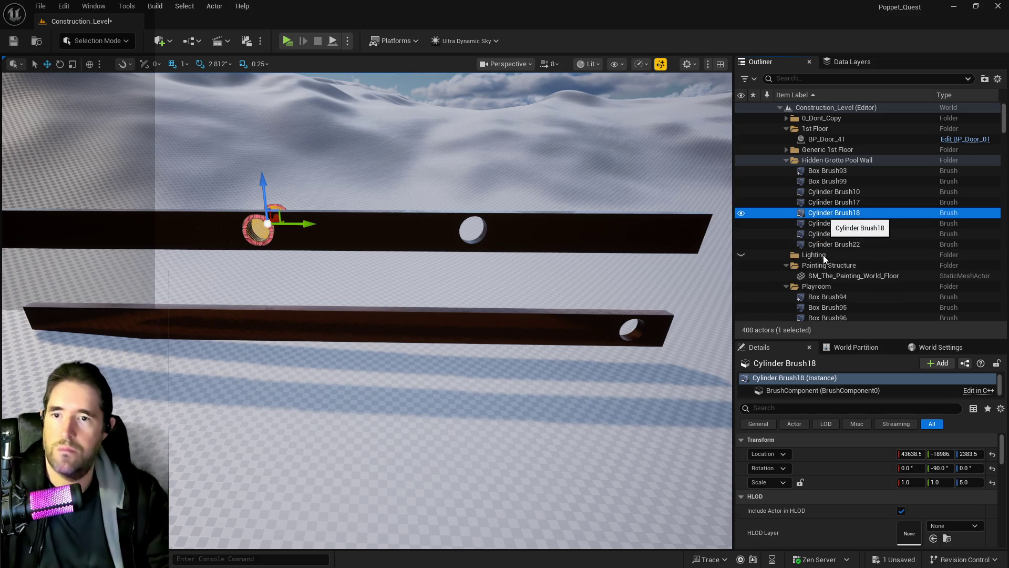
pyautogui.press('Delete')
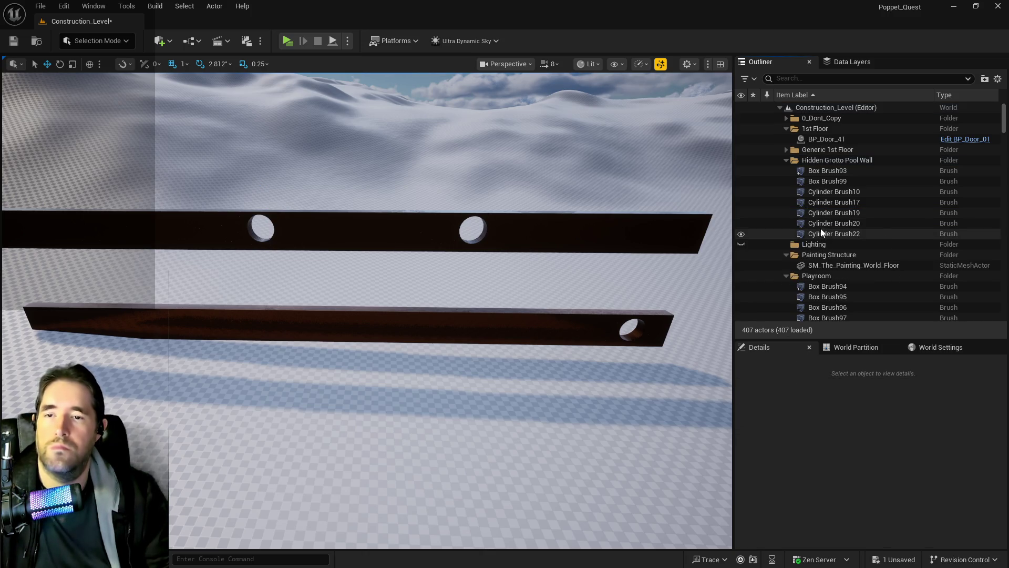
# Step: Duplicate Cylinder Brush20 and Cylinder Brush22, delete their originals, and save the level
pyautogui.click(817, 225)
pyautogui.hotkey('ctrl', 's')
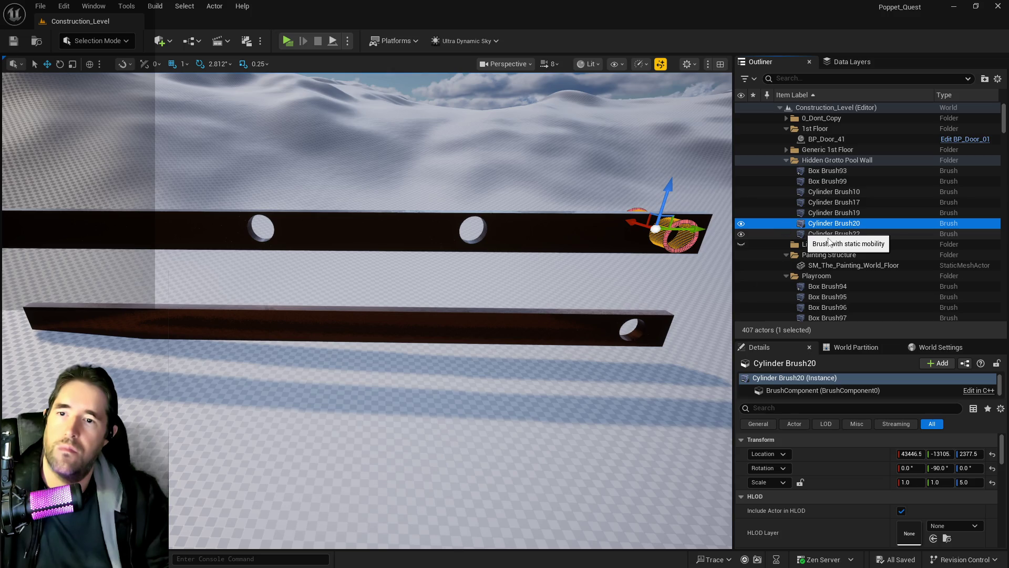
pyautogui.hotkey('ctrl', 'd')
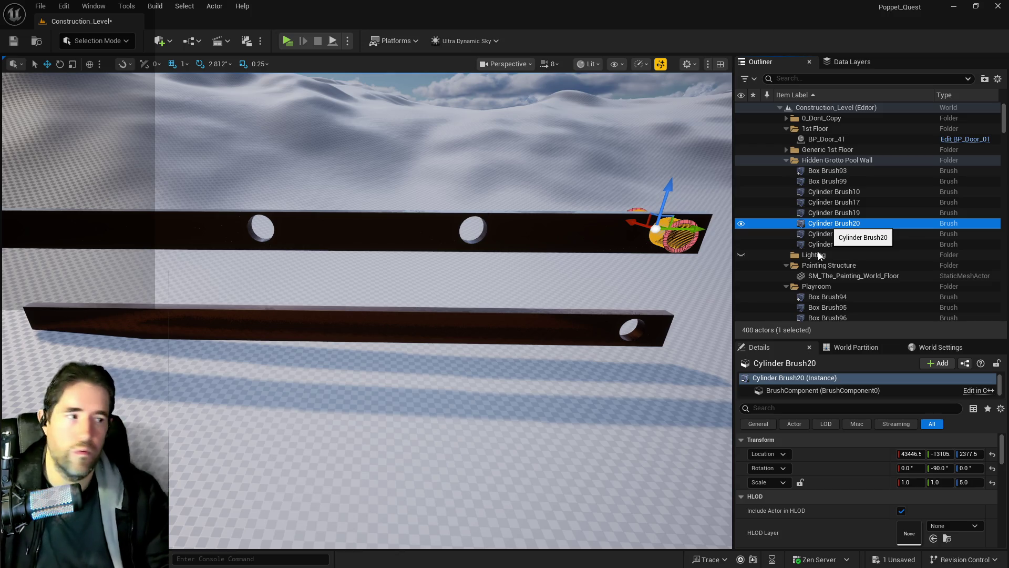
pyautogui.press('Delete')
pyautogui.click(824, 240)
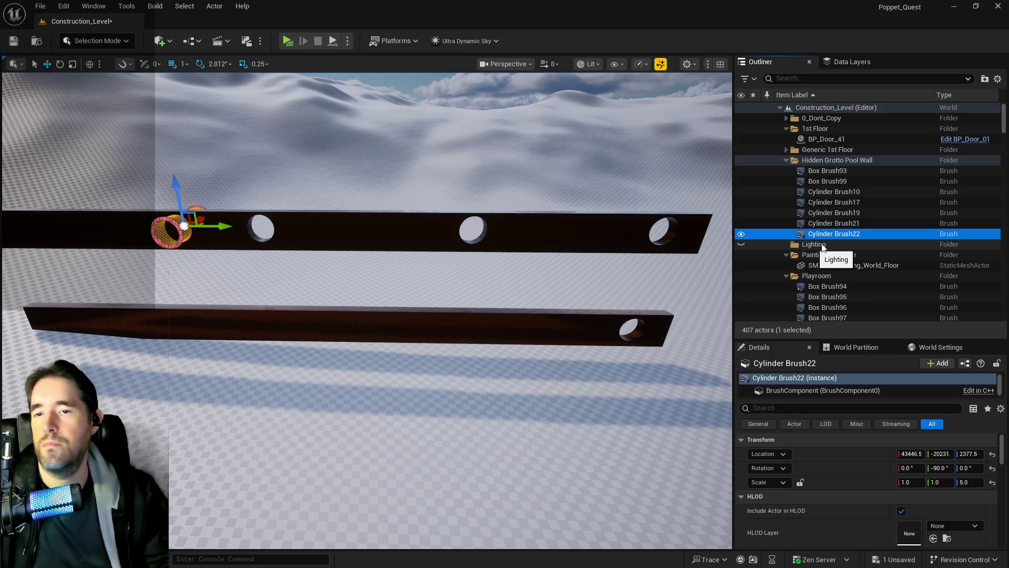
pyautogui.hotkey('ctrl', 'd')
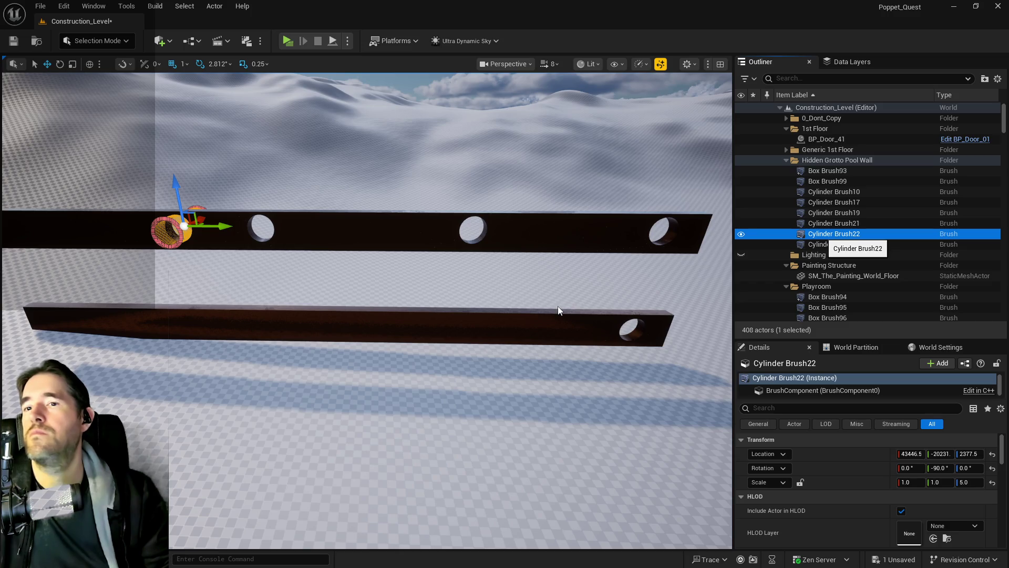
pyautogui.press('Delete')
pyautogui.hotkey('ctrl', 's')
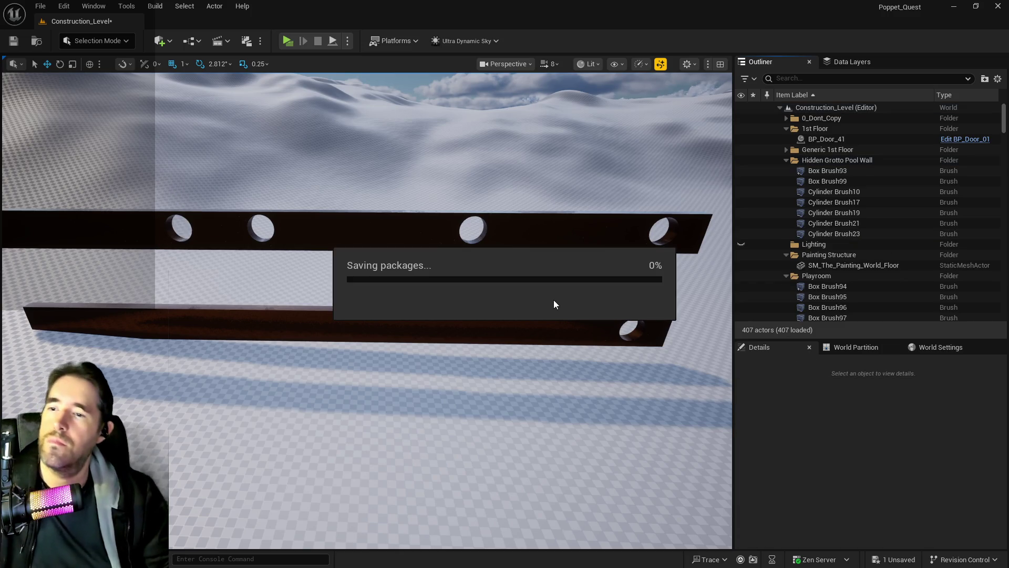
# Step: Select all descendants of the Hidden Grotto Pool Wall folder and start Create Static Mesh
pyautogui.rightClick(841, 161)
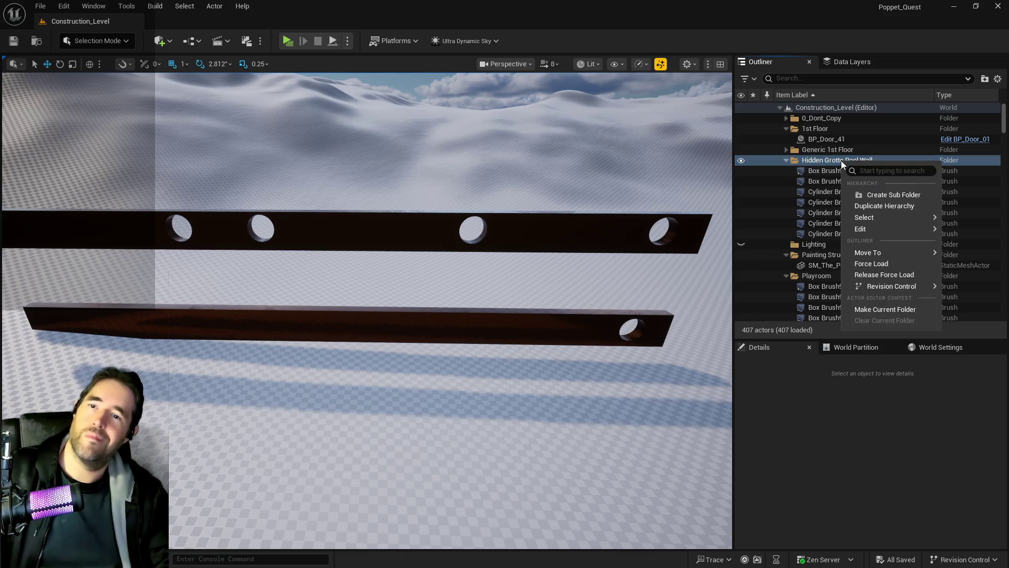
pyautogui.moveTo(883, 218)
pyautogui.click(788, 233)
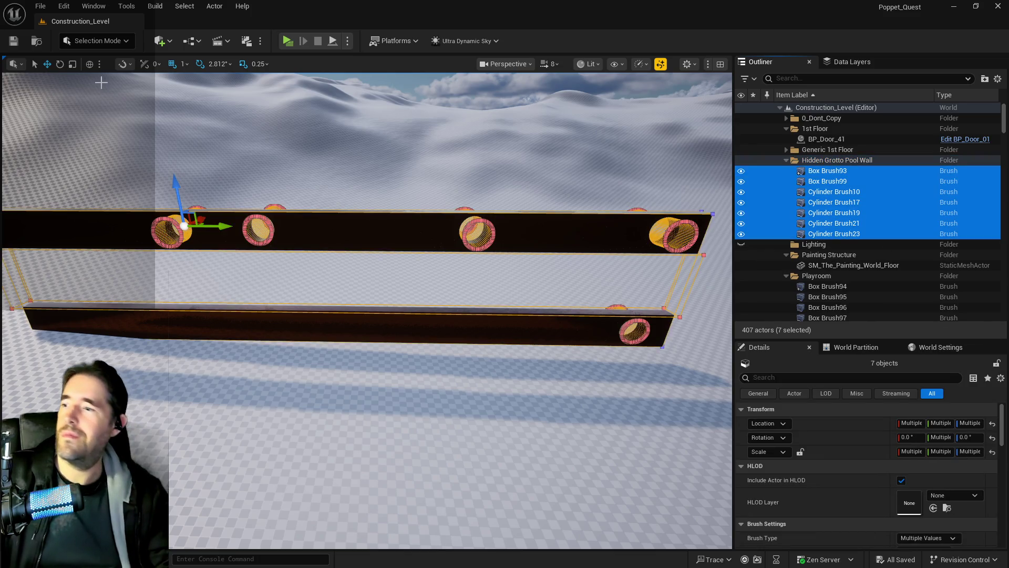
pyautogui.scroll(-5, 904, 462)
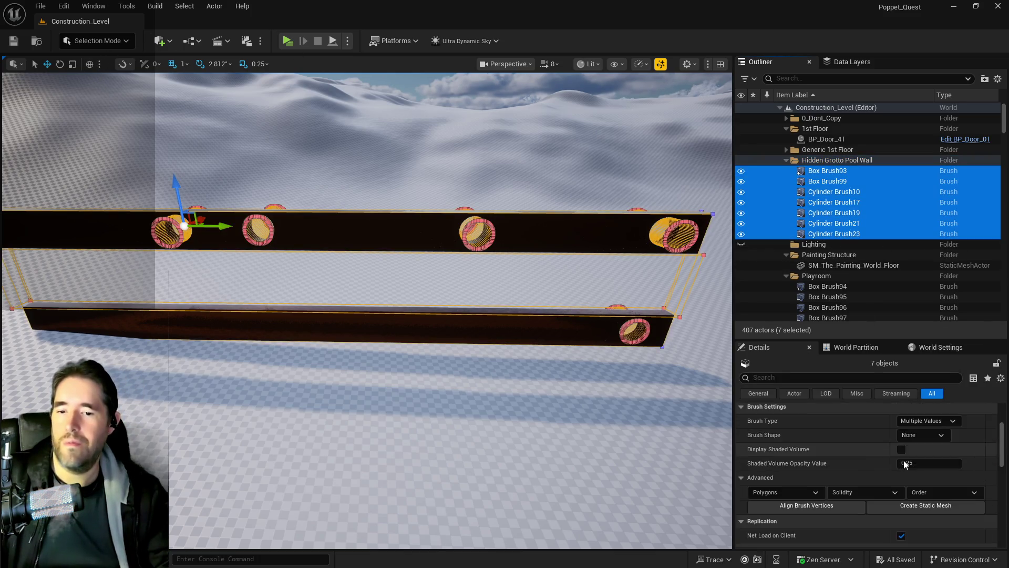
pyautogui.click(897, 442)
pyautogui.click(896, 440)
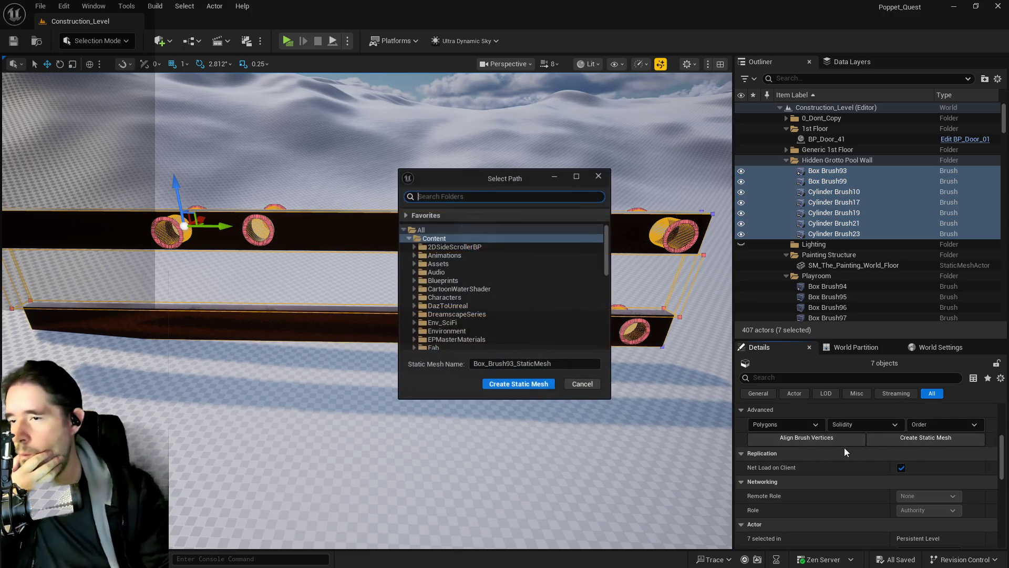
# Step: Save the new mesh in Whimsy_Wonders as SM_Hidden_Grotto_Pool_Wall
pyautogui.scroll(-8, 423, 312)
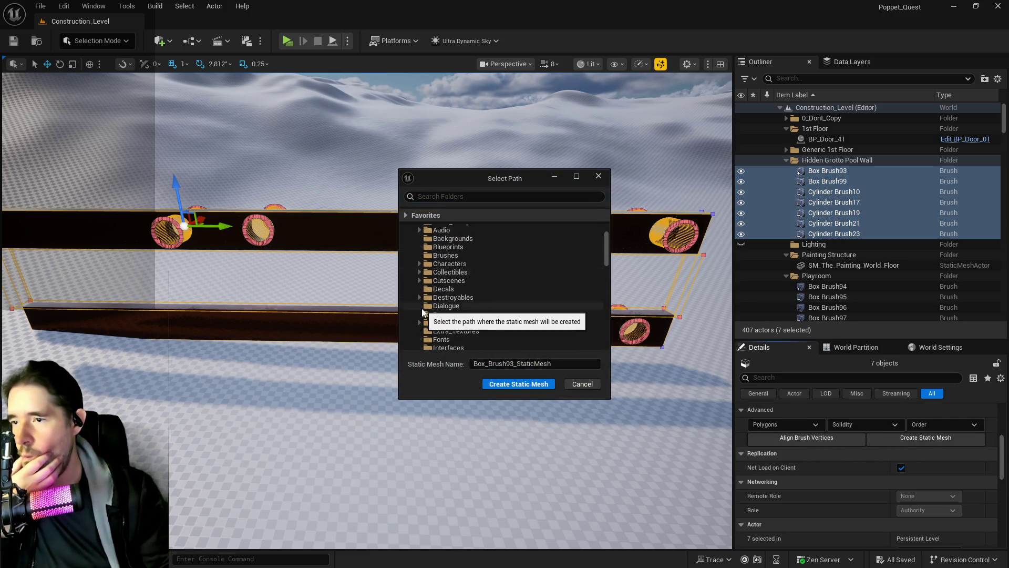
pyautogui.scroll(-10, 423, 312)
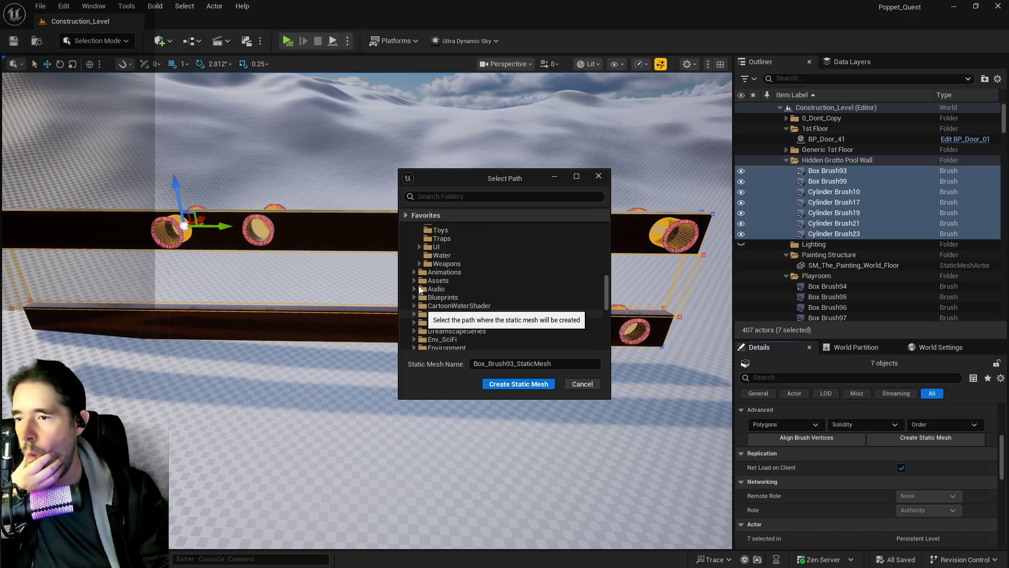
pyautogui.scroll(8, 436, 289)
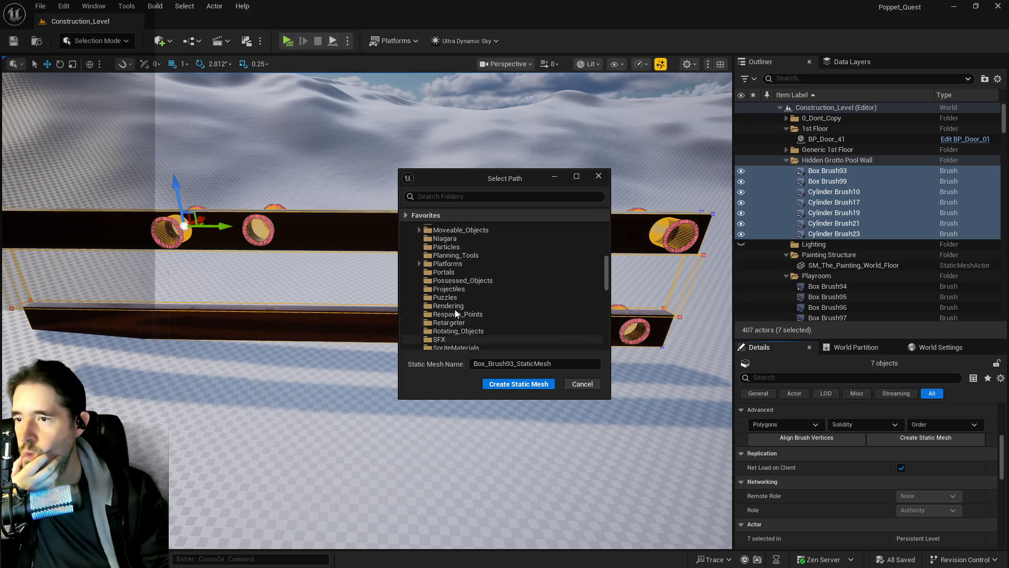
pyautogui.scroll(10, 452, 307)
pyautogui.scroll(-8, 436, 293)
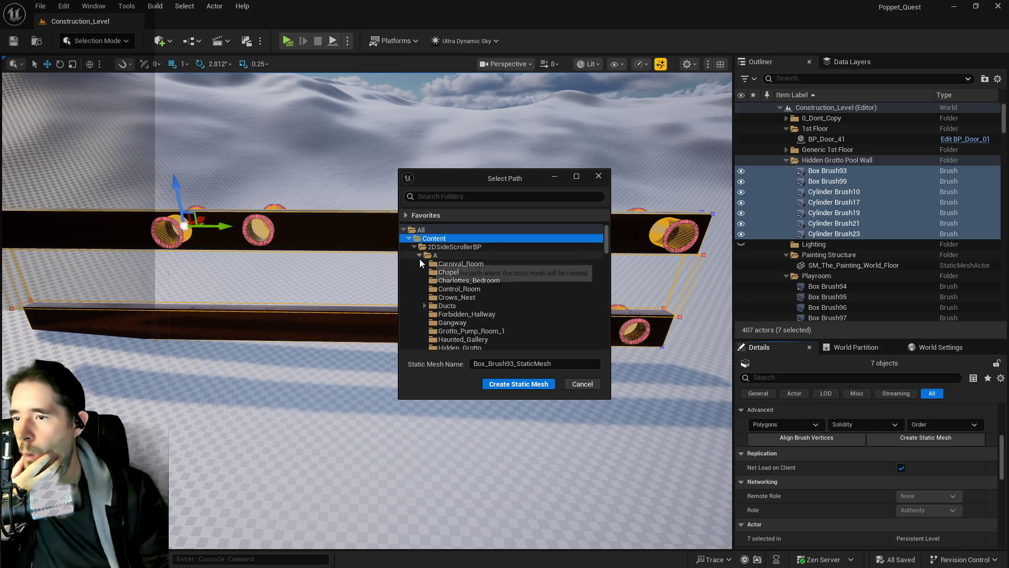
pyautogui.scroll(-10, 440, 289)
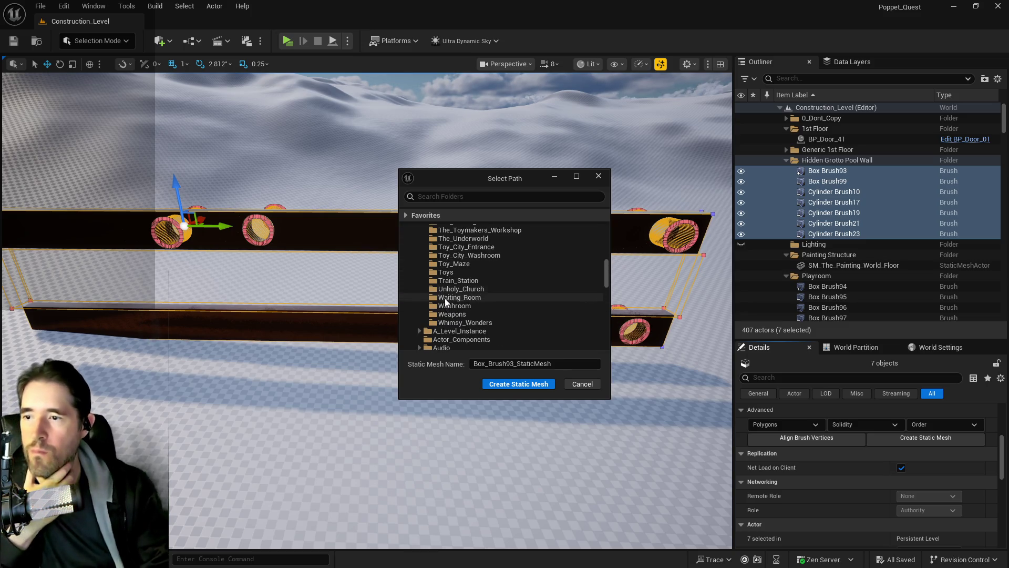
pyautogui.click(461, 323)
pyautogui.click(540, 362)
pyautogui.write('SM_')
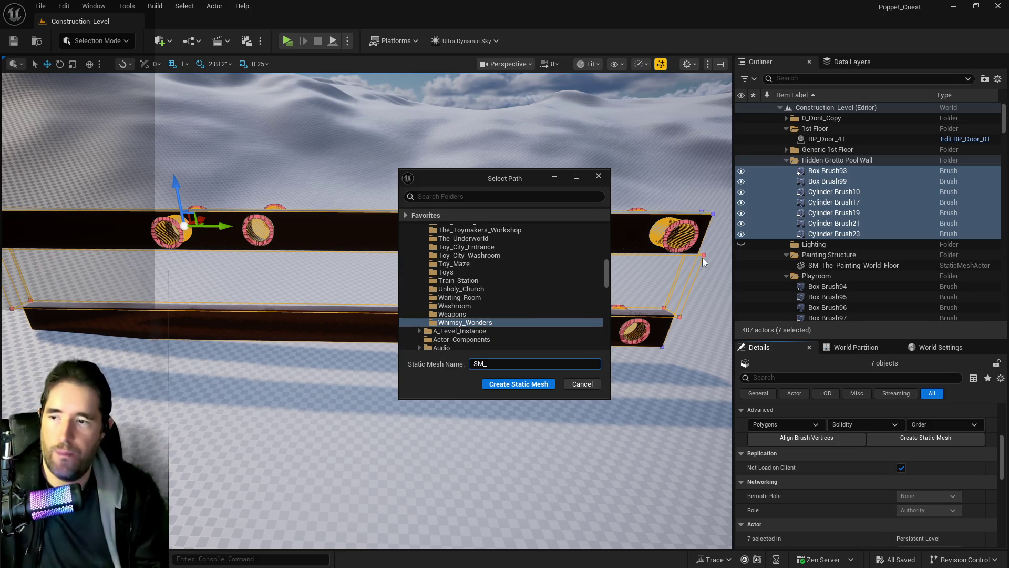
pyautogui.write('Hidden_Grotto_P')
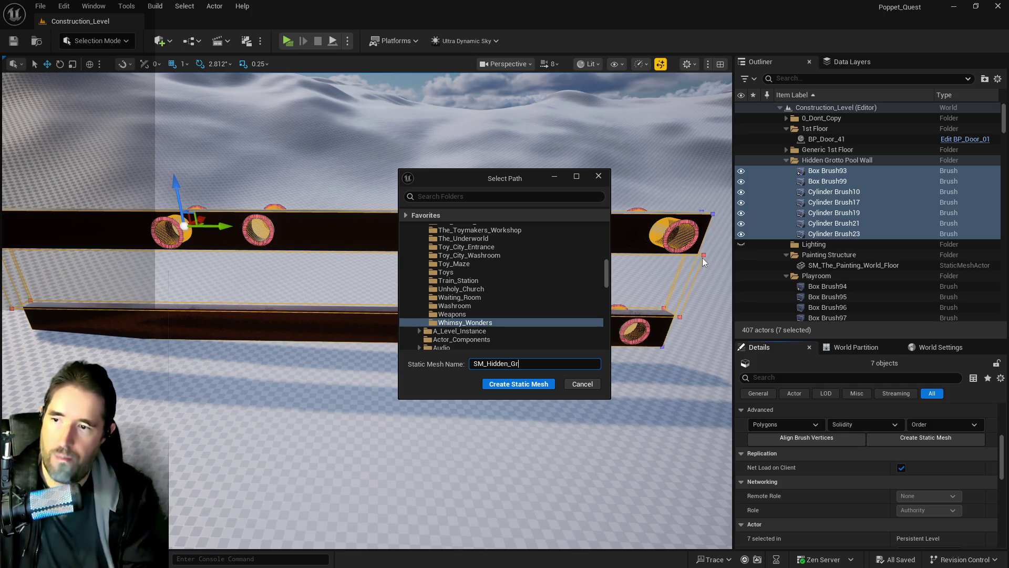
pyautogui.write('ool_Wall')
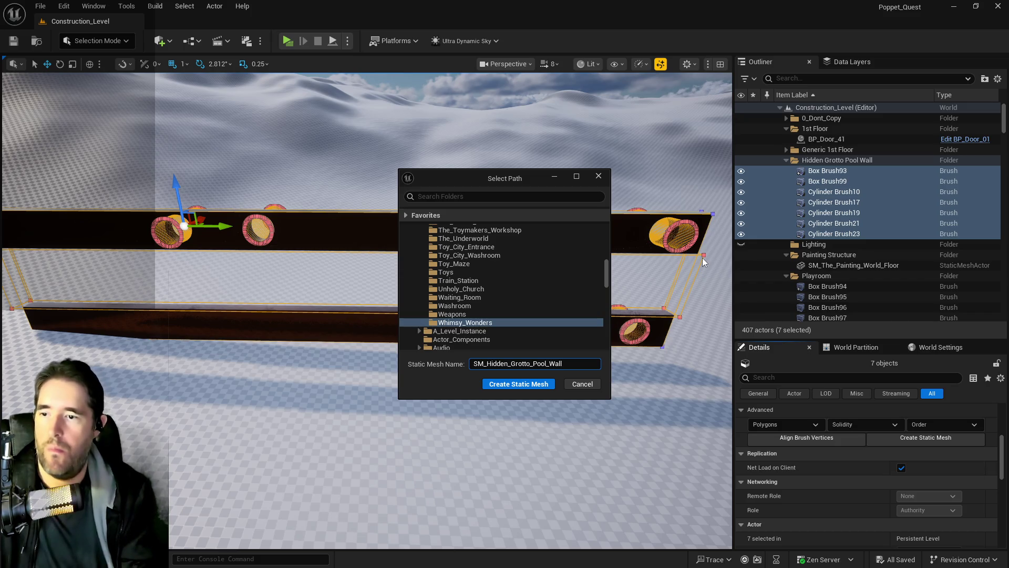
pyautogui.click(515, 385)
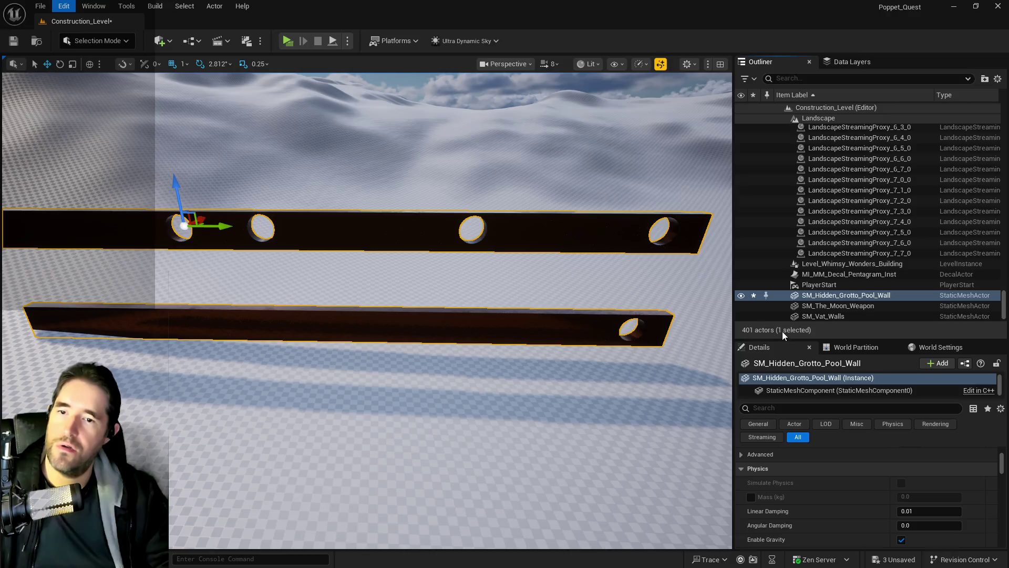
# Step: Undo the conversion to restore the brushes, then open SM_Hidden_Grotto_Pool_Wall from the Content Browser
pyautogui.hotkey('ctrl', 'z')
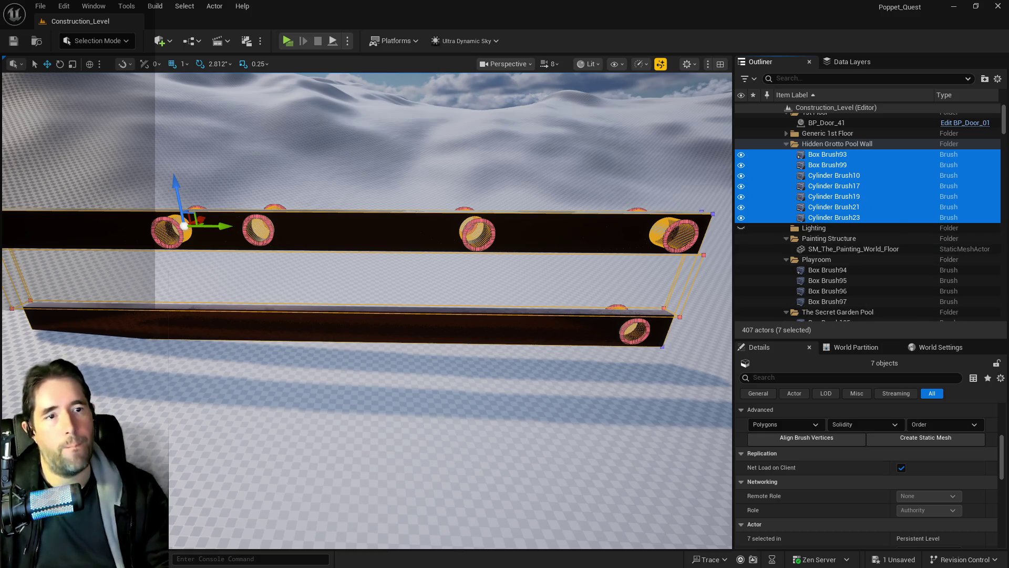
pyautogui.hotkey('ctrl', 'b')
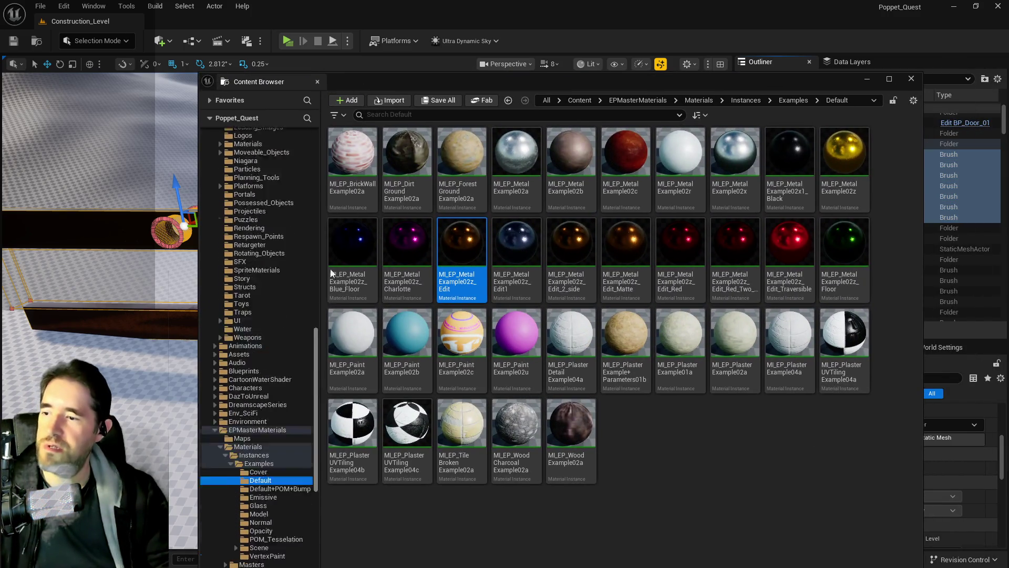
pyautogui.scroll(15, 273, 294)
pyautogui.click(255, 150)
pyautogui.click(402, 116)
pyautogui.write('hidden g')
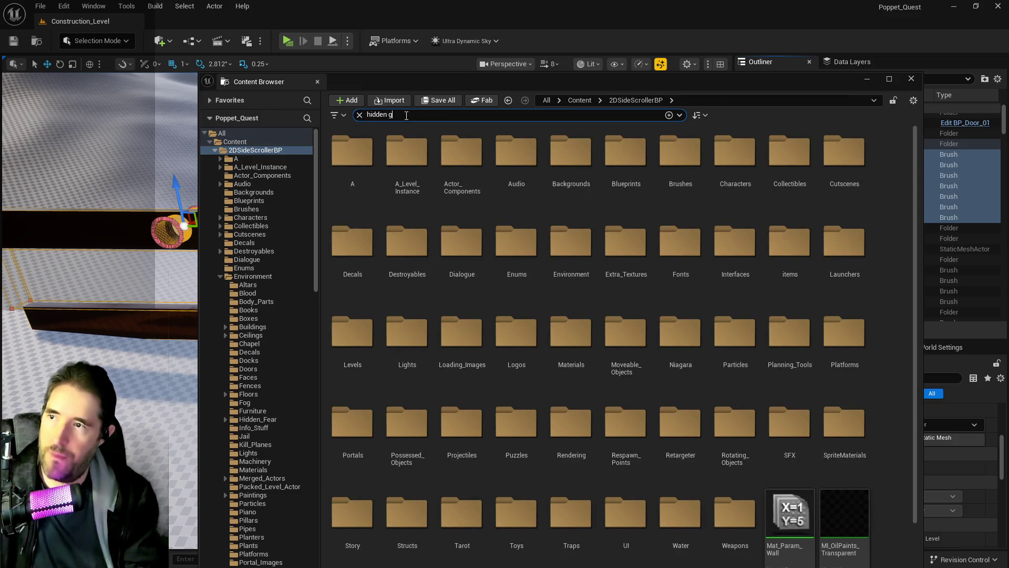
pyautogui.write('rotto pool')
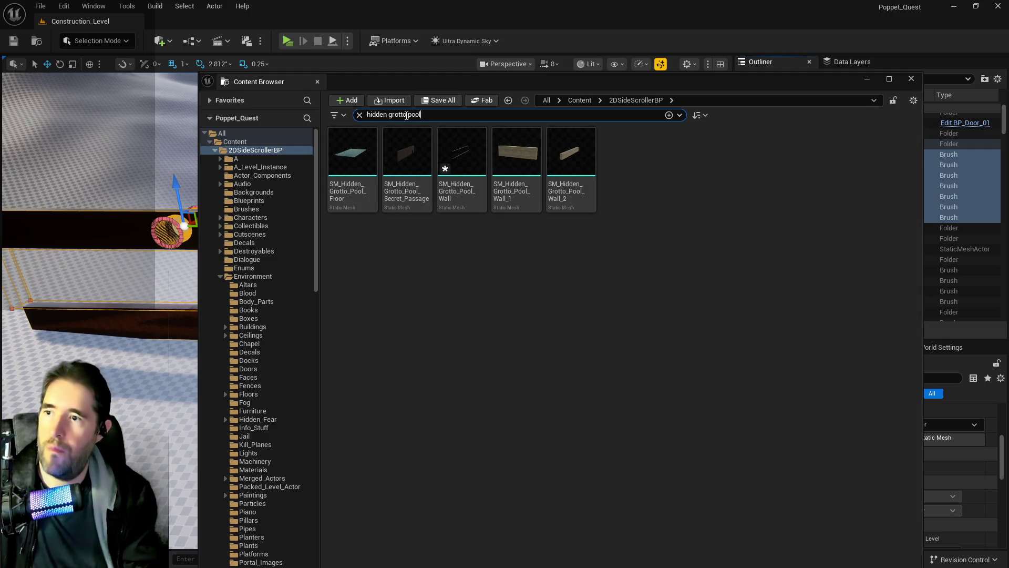
pyautogui.click(457, 152)
pyautogui.doubleClick(457, 155)
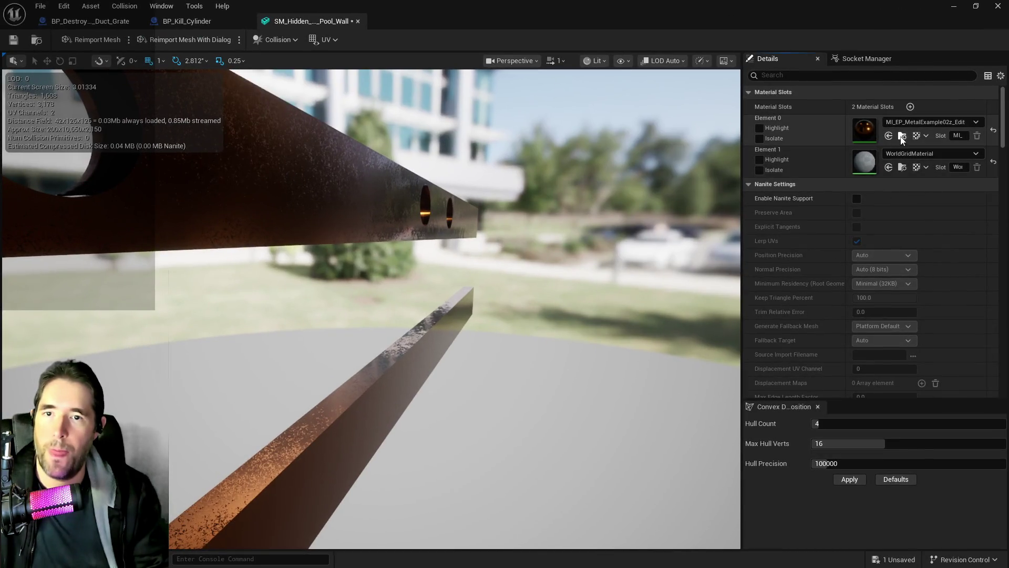
# Step: Assign MI_EP_MetalExample02z_Edit to the mesh's Element 1 material slot
pyautogui.click(902, 137)
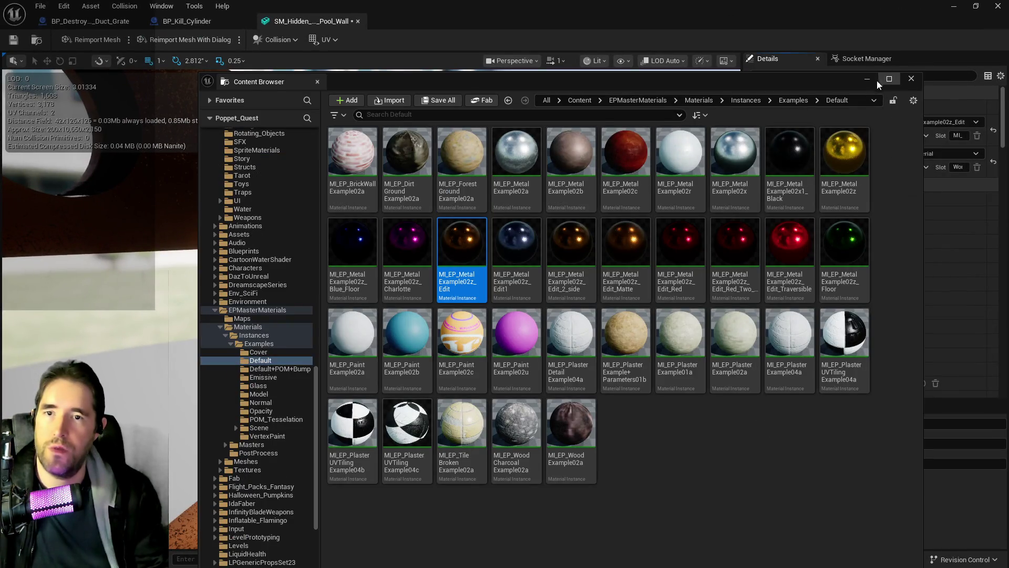
pyautogui.click(909, 147)
pyautogui.click(901, 135)
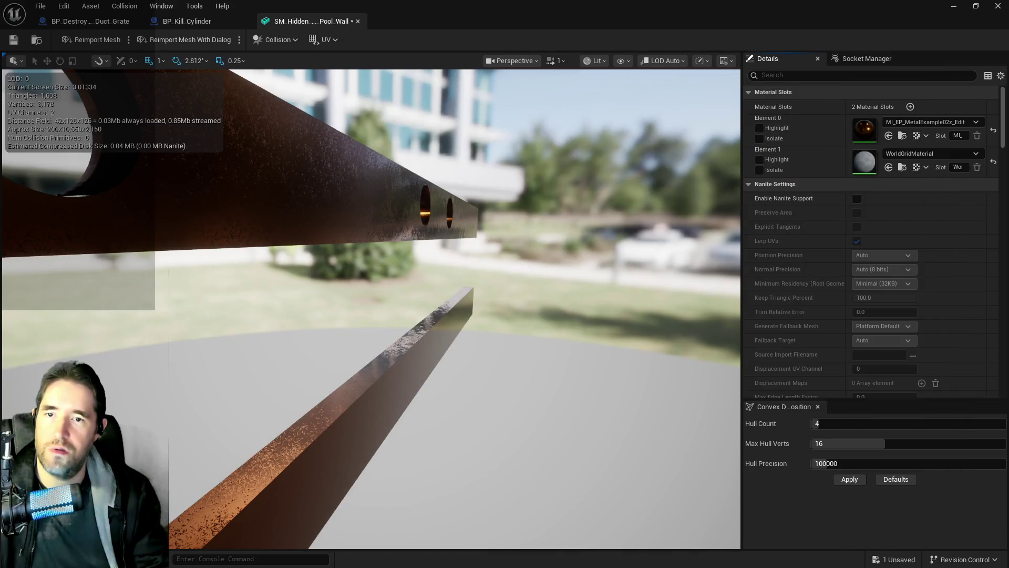
pyautogui.click(888, 167)
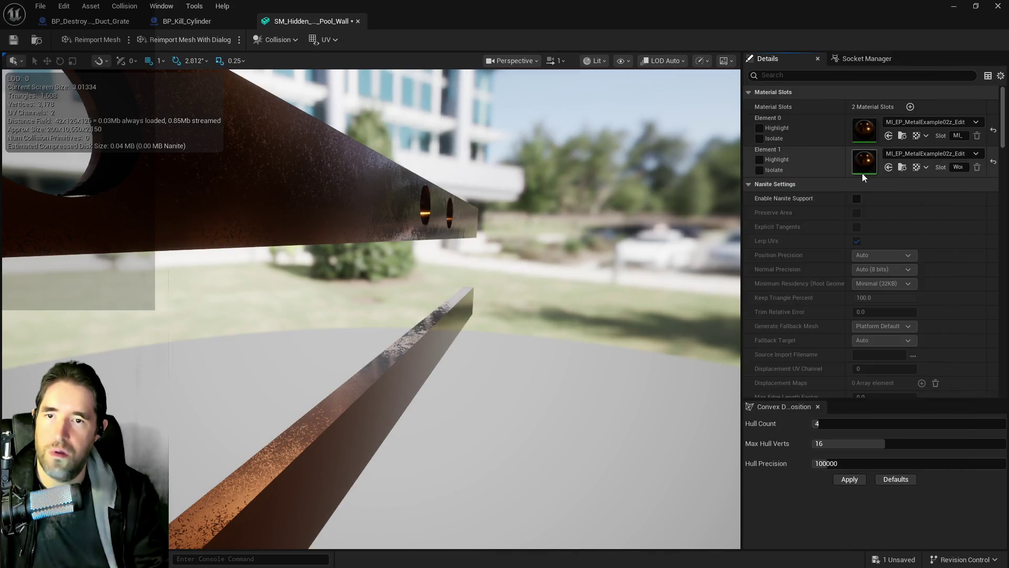
# Step: Set Collision Complexity to Use Complex As Simple and save the mesh
pyautogui.click(799, 75)
pyautogui.write('com')
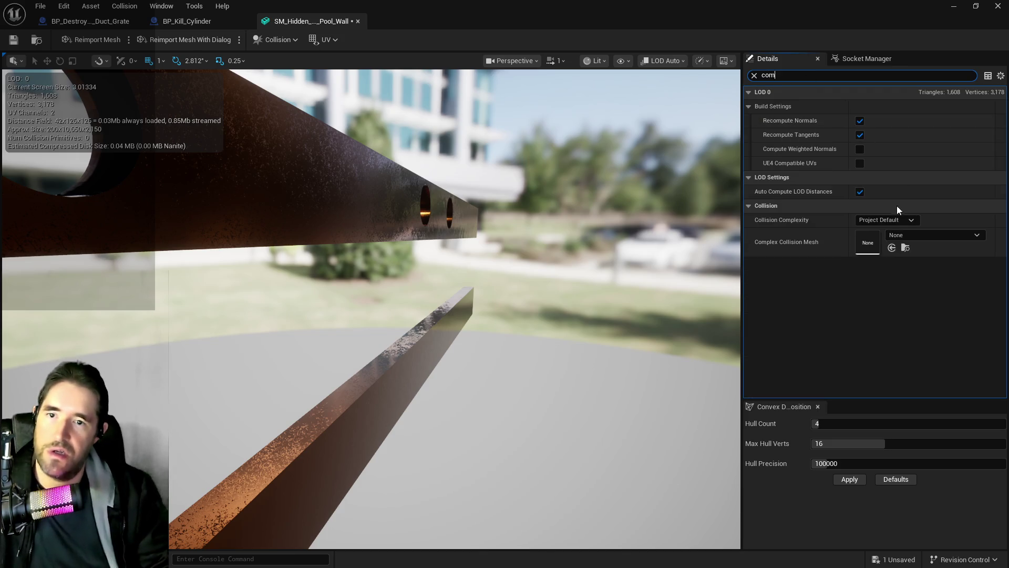
pyautogui.click(886, 220)
pyautogui.click(887, 260)
pyautogui.click(14, 40)
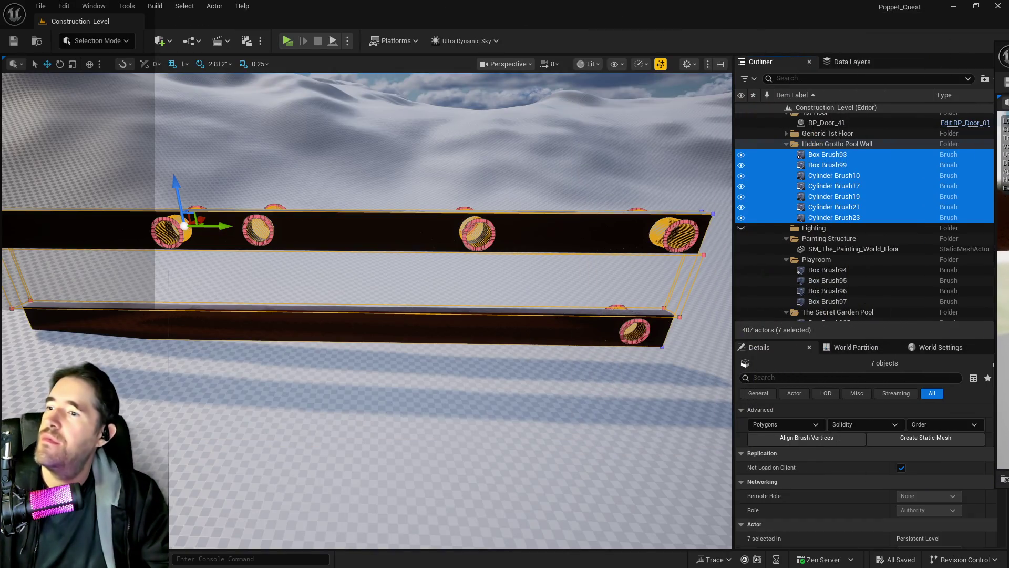
# Step: Reopen Chapter_1_Dead_Girl_Wonderland from the recent levels list
pyautogui.click(41, 6)
pyautogui.moveTo(85, 70)
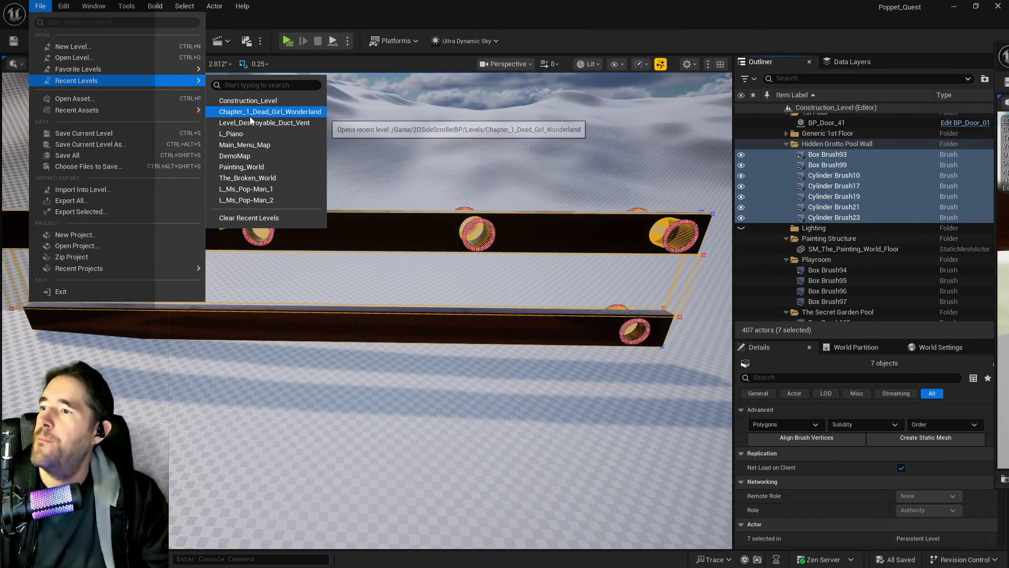
pyautogui.click(250, 116)
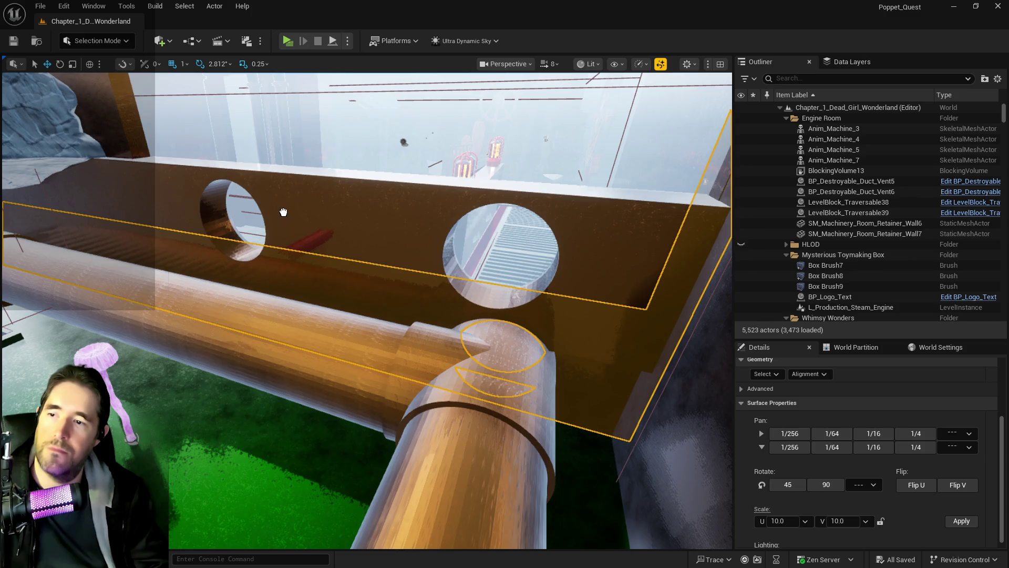
# Step: Frame SM_Hidden_Grotto_Pool_Wall, shift it slightly along Y, and lower it a little along Z
pyautogui.click(282, 213)
pyautogui.press('f')
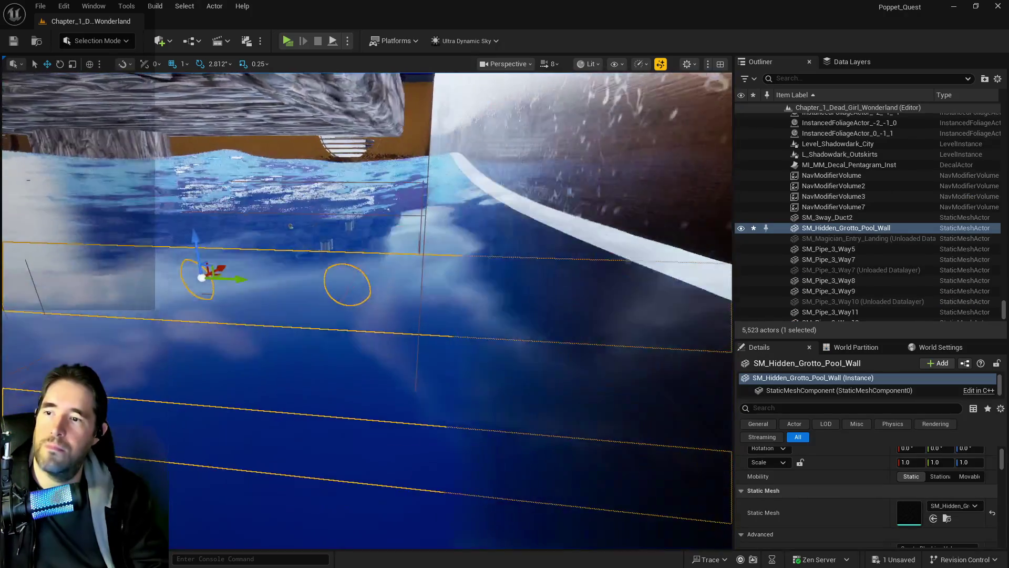
pyautogui.press('f')
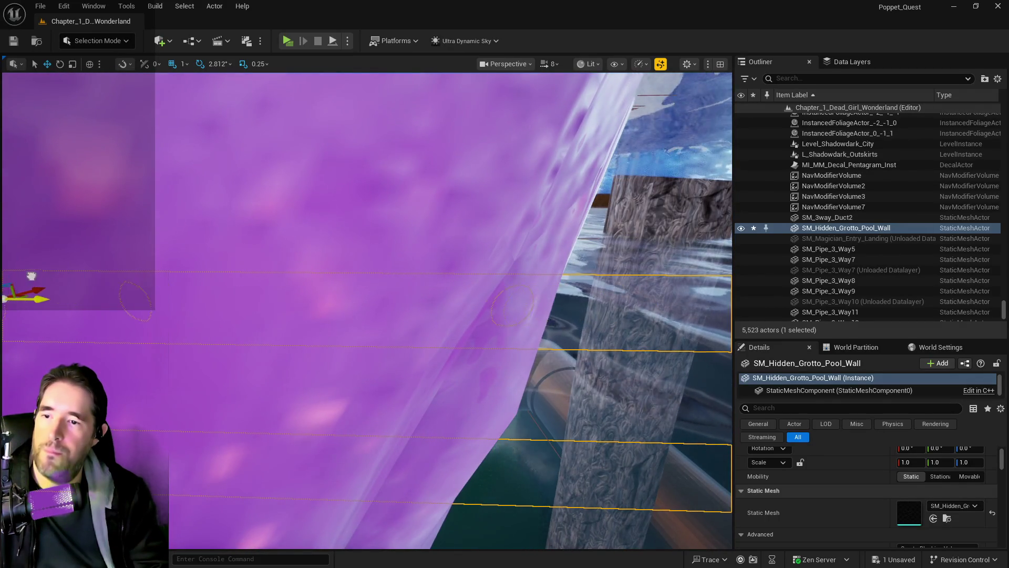
pyautogui.scroll(-5, 82, 256)
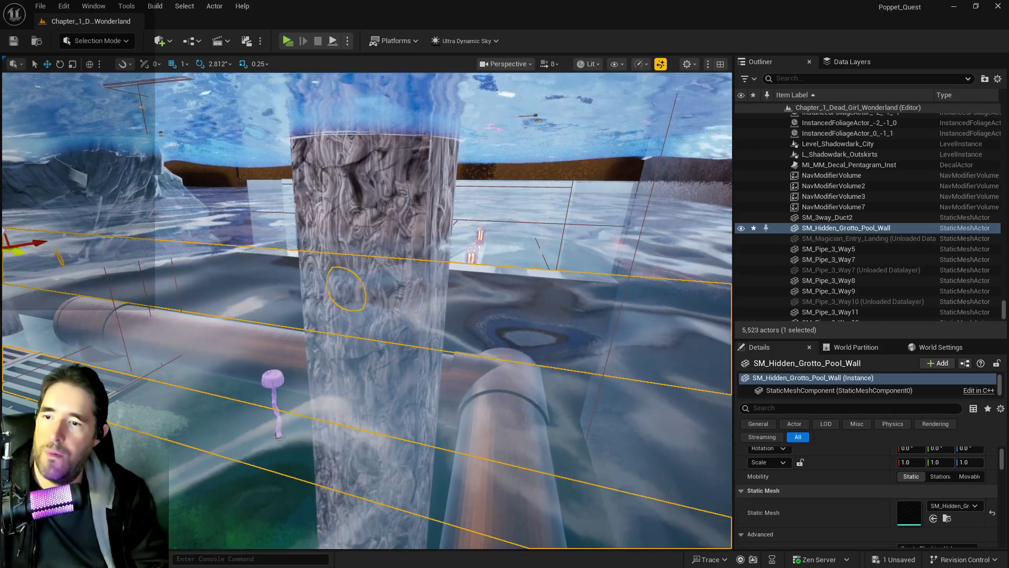
pyautogui.moveTo(181, 274); pyautogui.dragTo(147, 287)
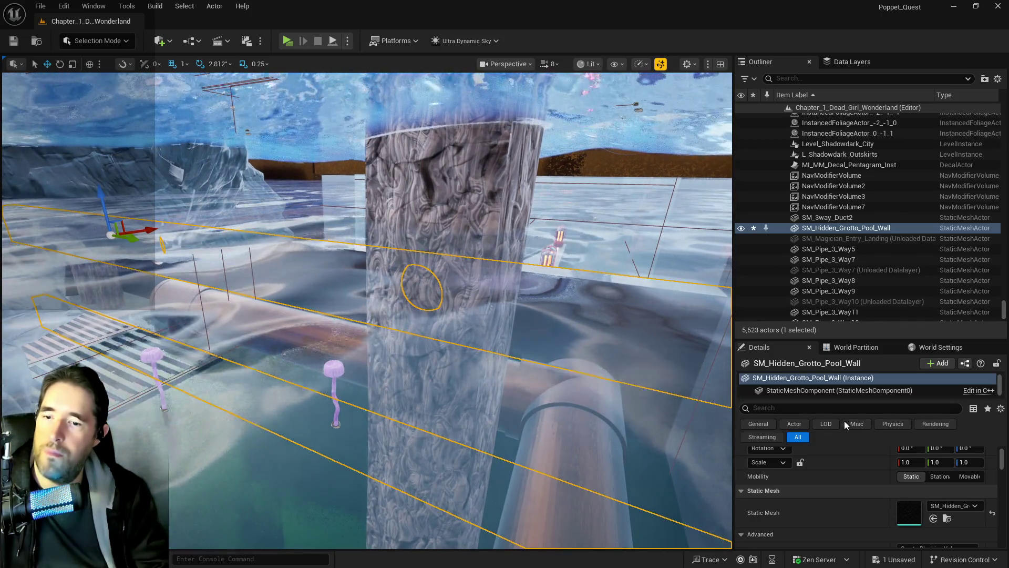
pyautogui.scroll(2, 934, 478)
pyautogui.moveTo(941, 467)
pyautogui.mouseDown()
pyautogui.moveTo(910, 467)
pyautogui.moveTo(943, 466)
pyautogui.mouseUp()
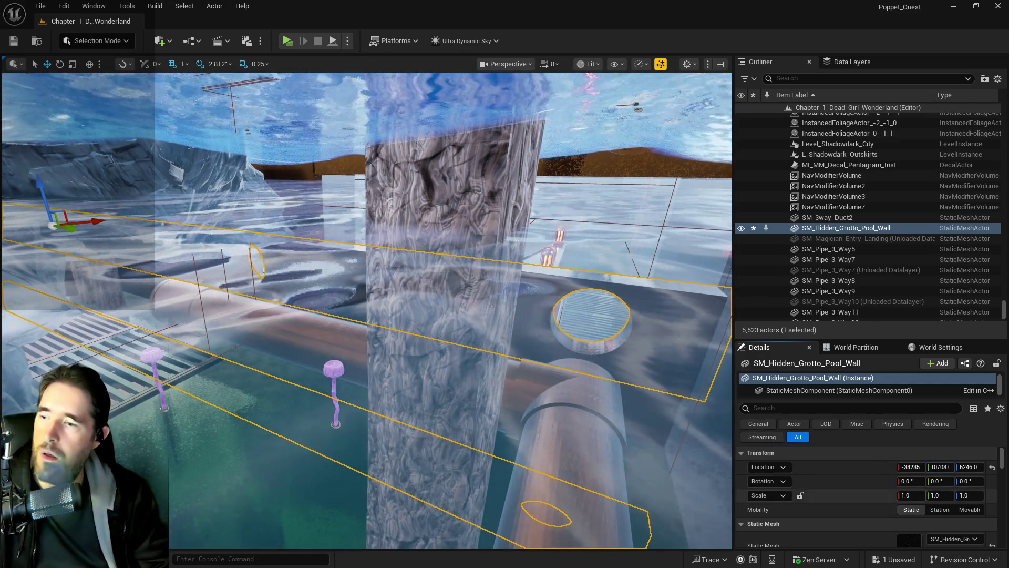
pyautogui.click(969, 466)
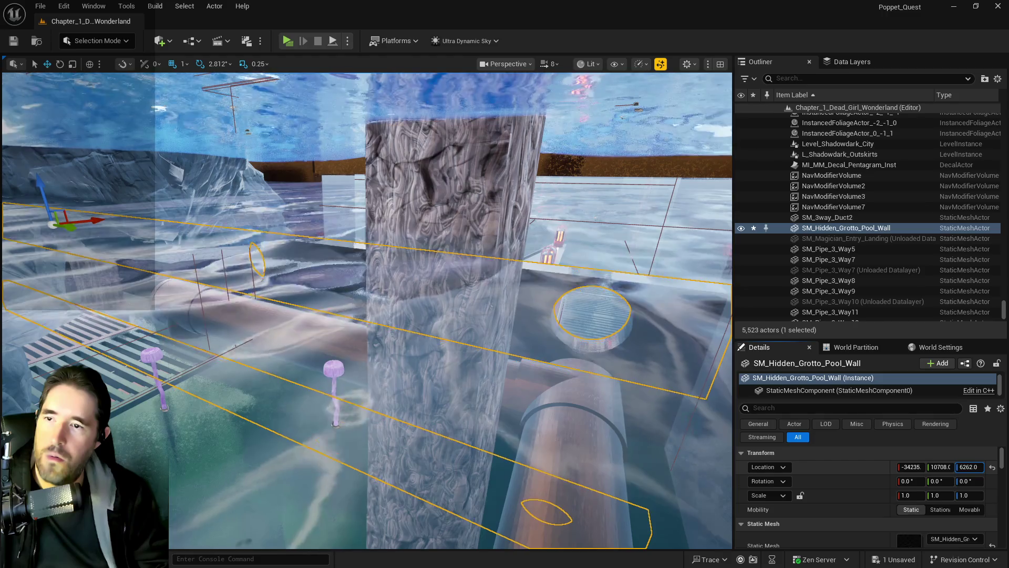
pyautogui.moveTo(969, 466); pyautogui.dragTo(925, 467)
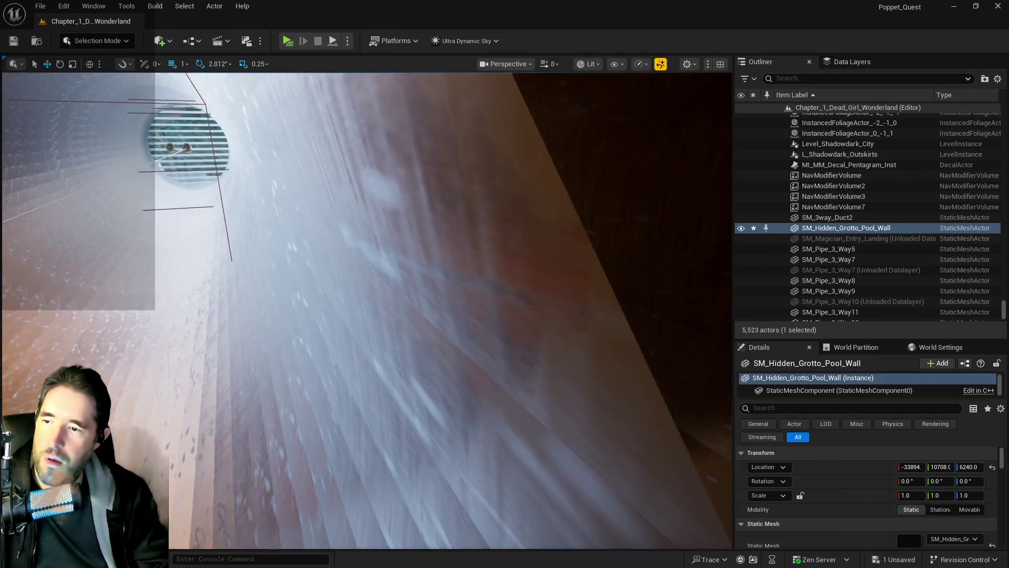
# Step: Delete the leftover Cylinder Brush16 beside the pipe wall
pyautogui.press('f')
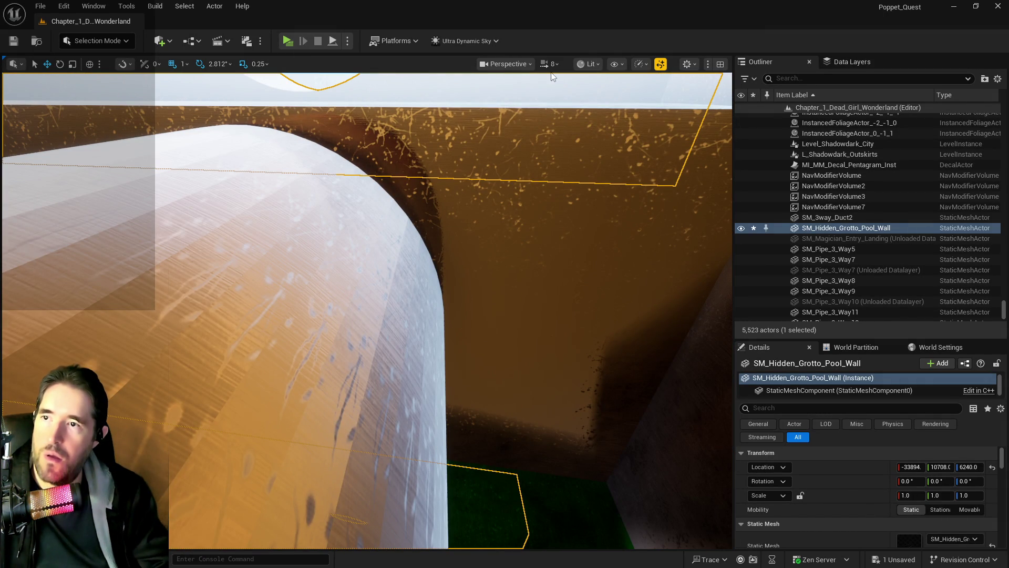
pyautogui.moveTo(368, 315); pyautogui.dragTo(341, 294)
pyautogui.moveTo(429, 287)
pyautogui.mouseDown()
pyautogui.moveTo(432, 279)
pyautogui.moveTo(429, 288)
pyautogui.mouseUp()
pyautogui.click(525, 315)
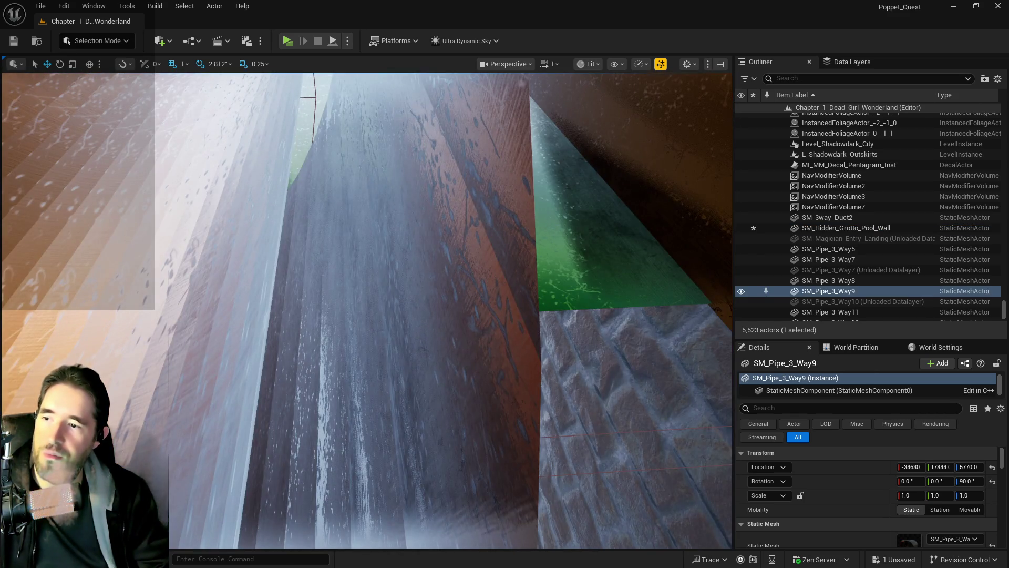
pyautogui.click(410, 262)
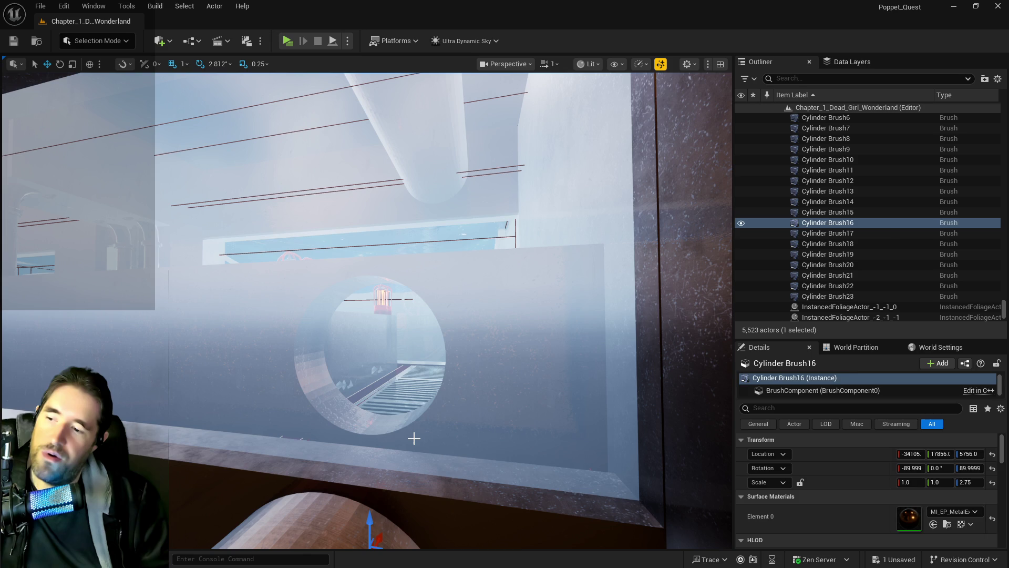
pyautogui.press('Delete')
# Step: Delete the leftover Cylinder Brush20 and Cylinder Brush6
pyautogui.moveTo(408, 439)
pyautogui.mouseDown()
pyautogui.moveTo(342, 281)
pyautogui.moveTo(311, 320)
pyautogui.moveTo(225, 128)
pyautogui.moveTo(221, 158)
pyautogui.moveTo(236, 199)
pyautogui.moveTo(247, 174)
pyautogui.moveTo(404, 434)
pyautogui.mouseUp()
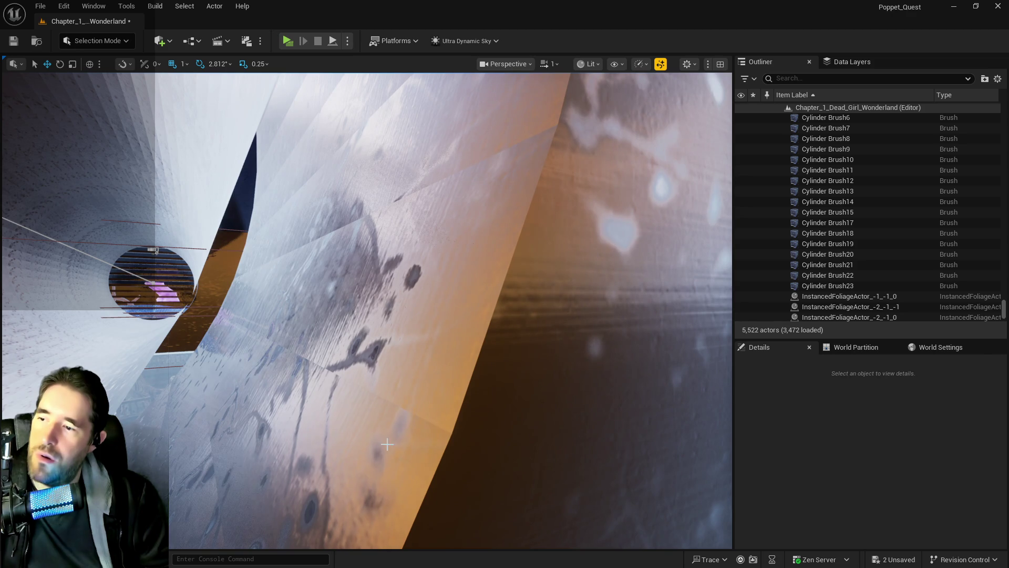
pyautogui.click(377, 440)
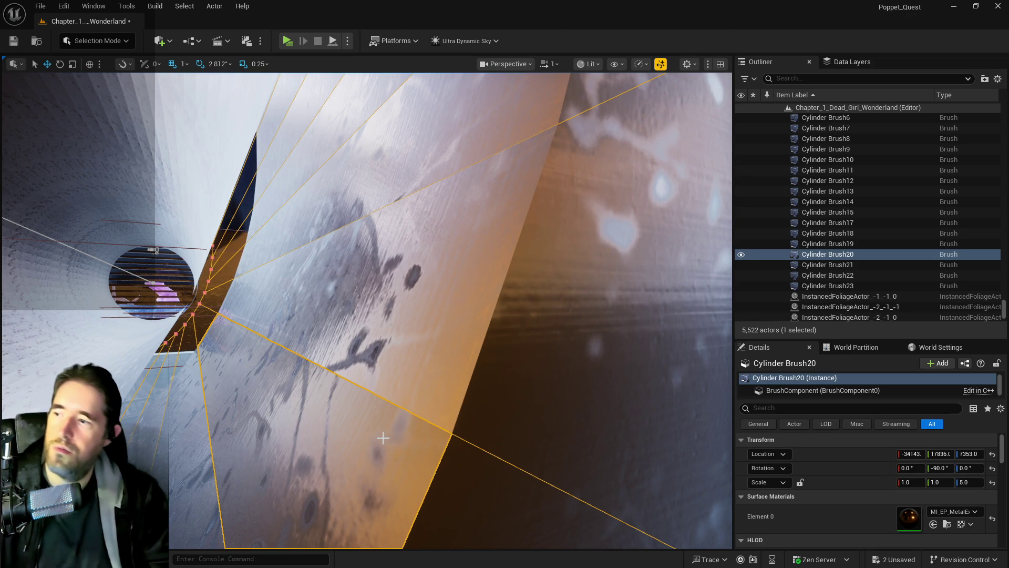
pyautogui.press('Delete')
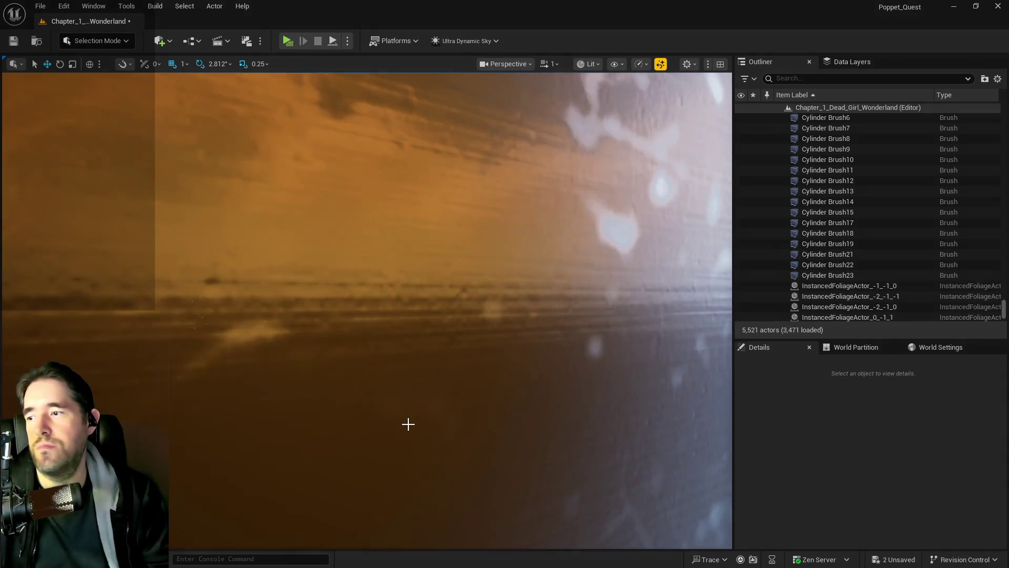
pyautogui.moveTo(408, 424); pyautogui.dragTo(415, 431)
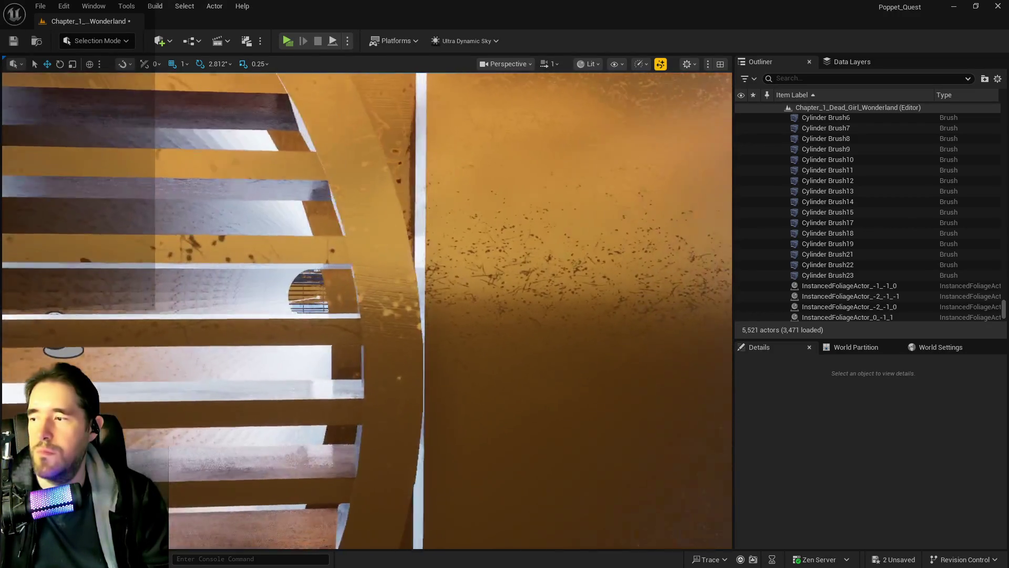
pyautogui.moveTo(416, 431); pyautogui.dragTo(437, 420)
pyautogui.click(365, 414)
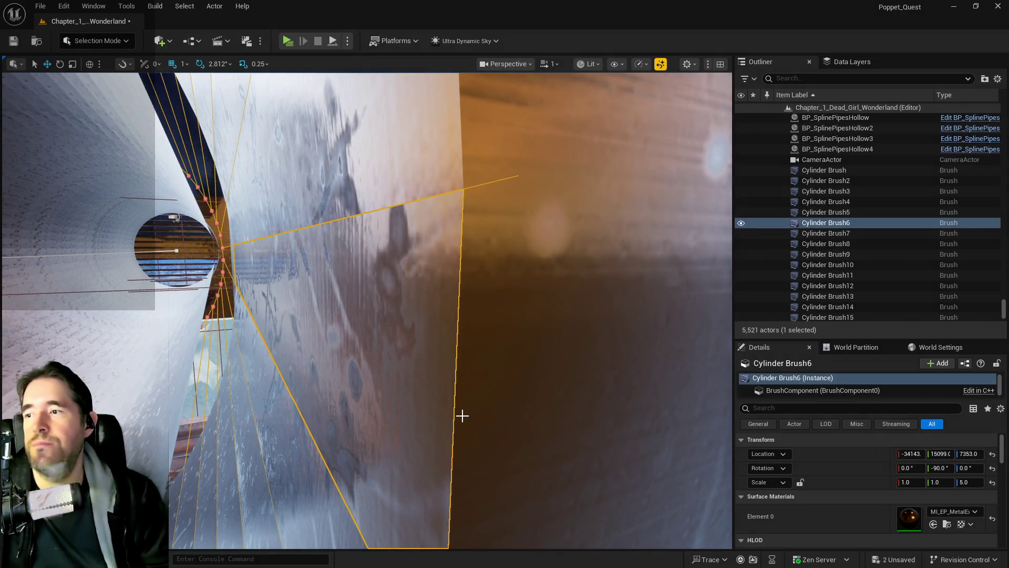
pyautogui.press('Delete')
# Step: Fly along the pipe corridor and delete the leftover Cylinder Brush18
pyautogui.moveTo(415, 431); pyautogui.dragTo(426, 426)
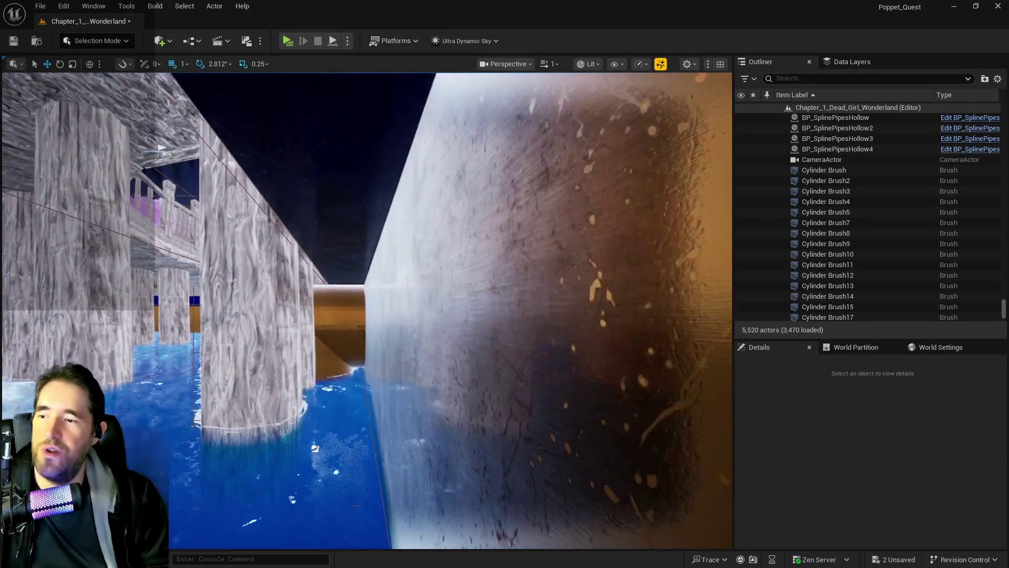
pyautogui.press('w')
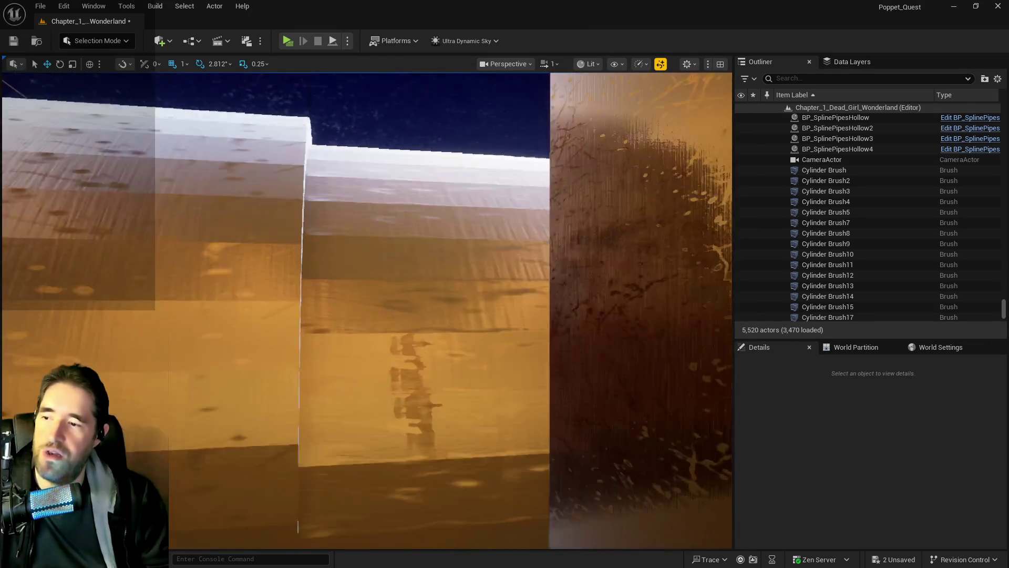
pyautogui.press('w')
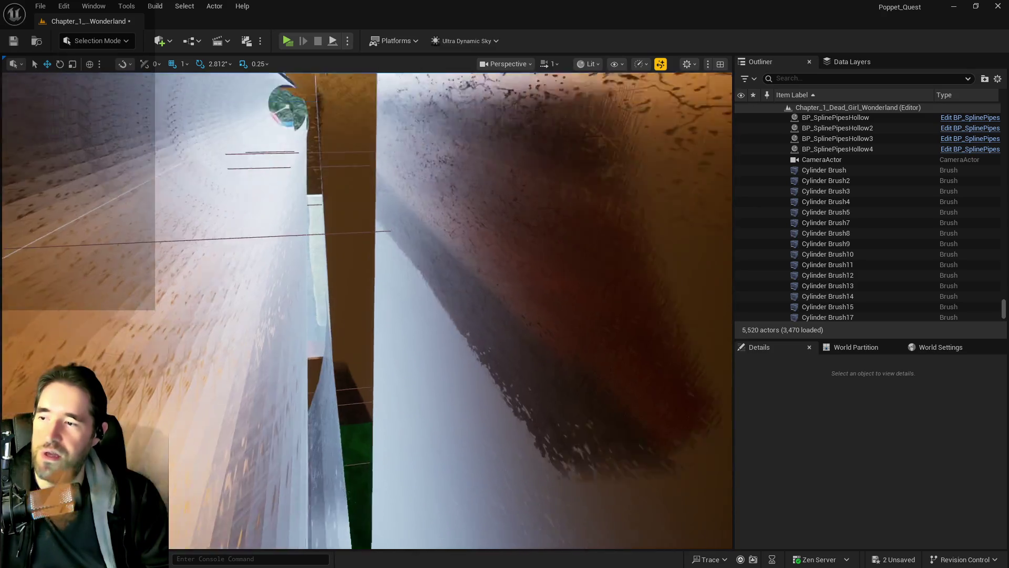
pyautogui.press('w')
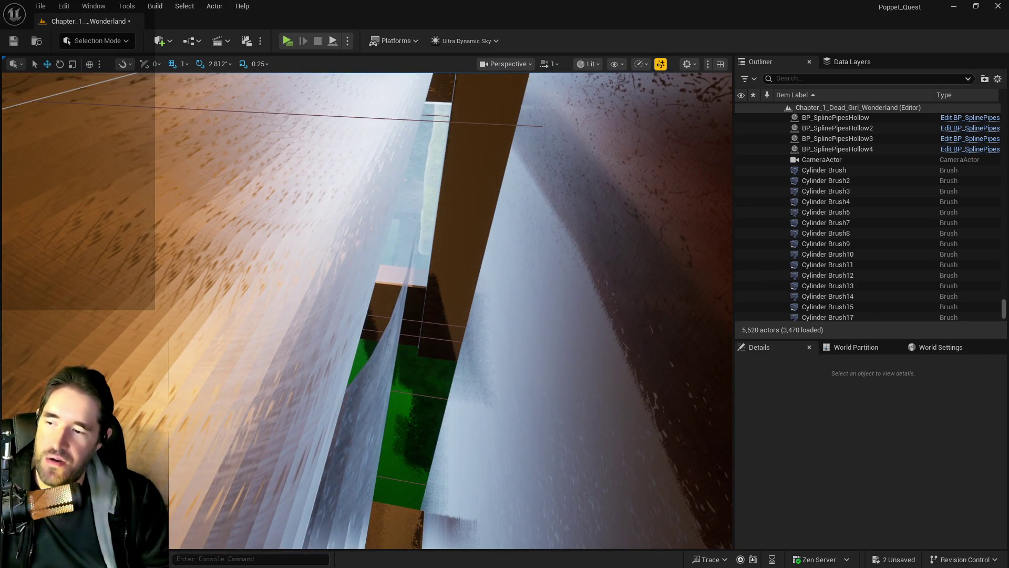
pyautogui.click(346, 462)
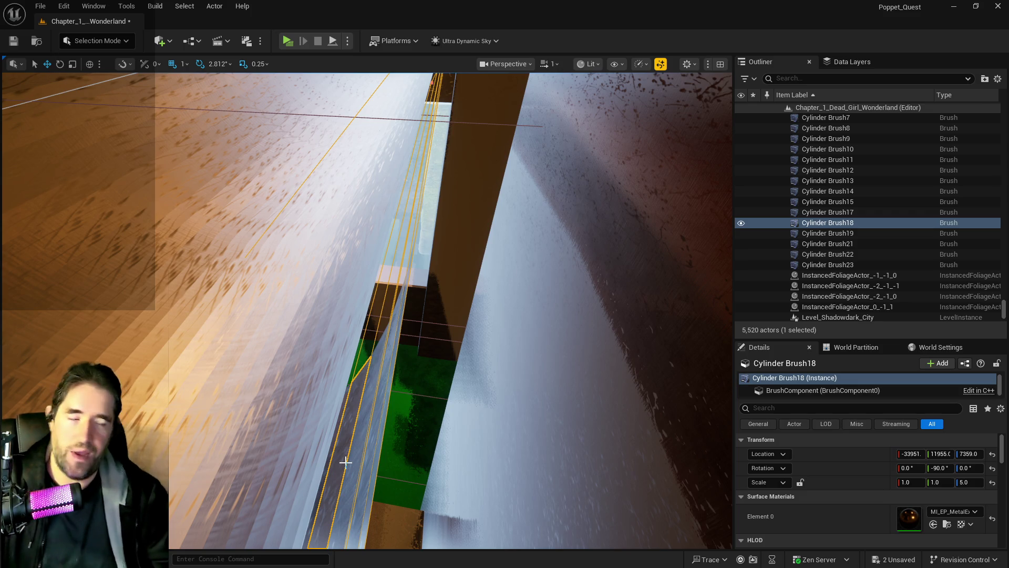
pyautogui.press('Delete')
pyautogui.press('w')
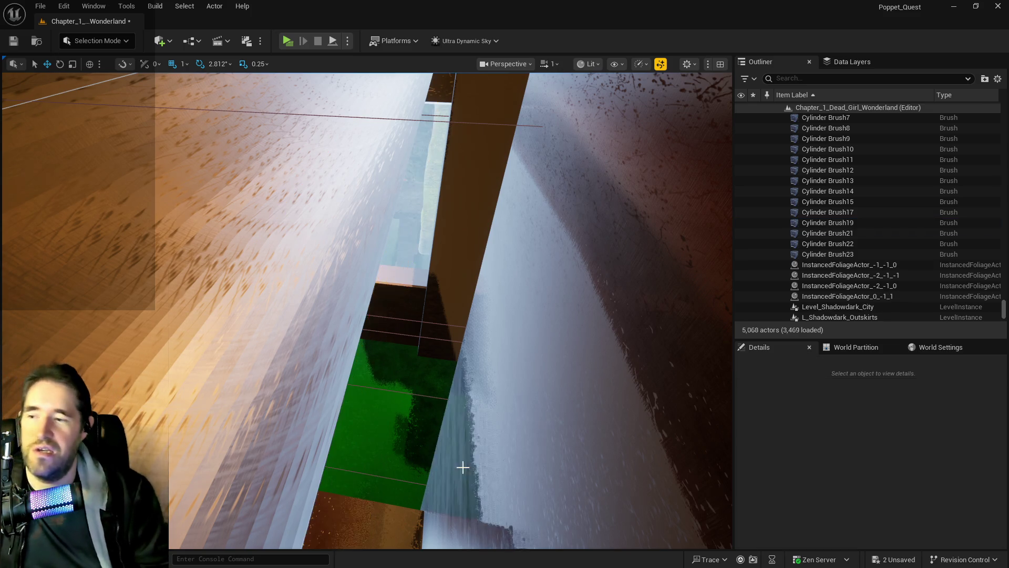
# Step: Delete the leftover Cylinder Brush22 and select the Box Brush10 wall
pyautogui.press('s')
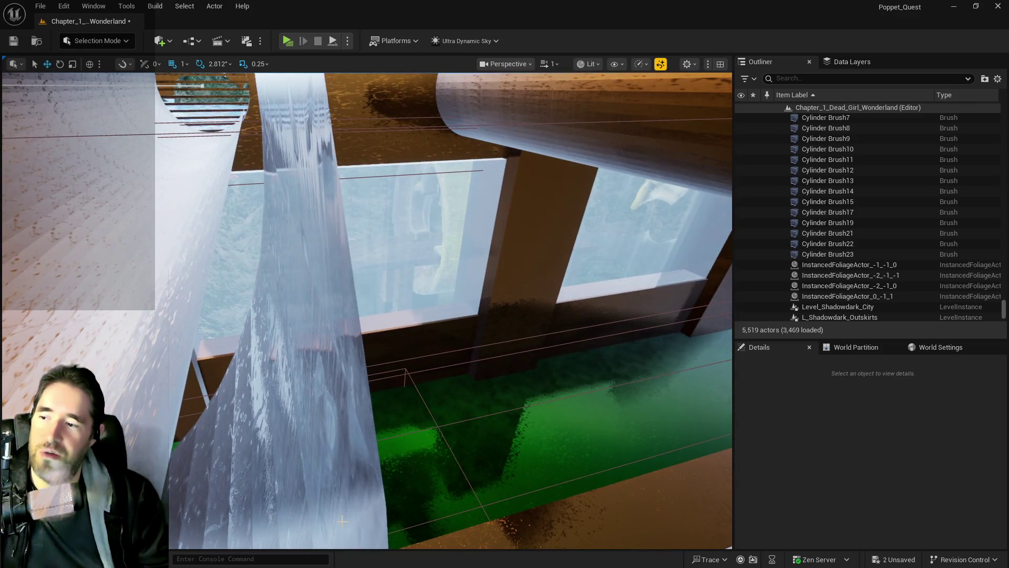
pyautogui.click(342, 521)
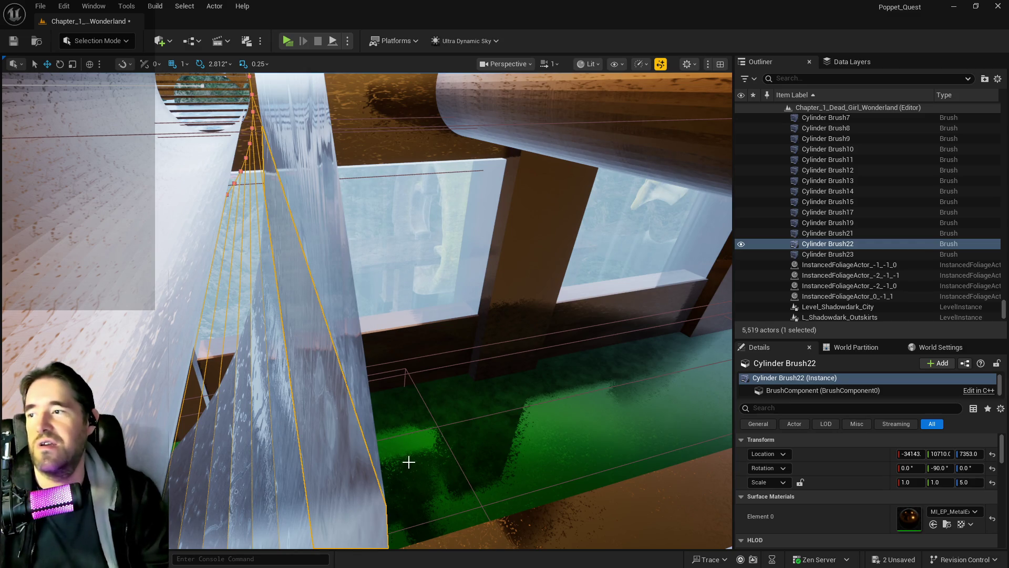
pyautogui.press('Delete')
pyautogui.press('s')
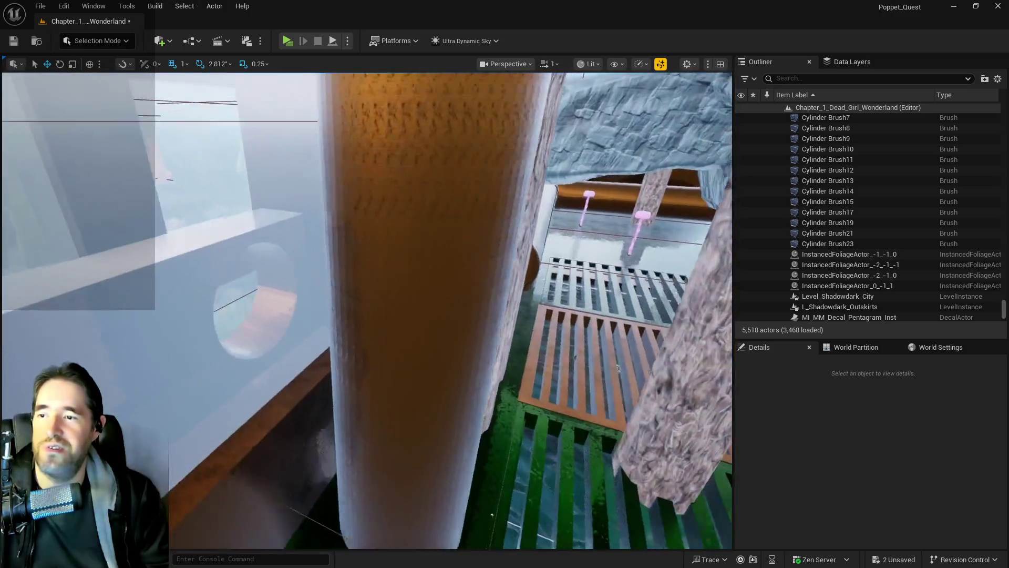
pyautogui.press('w')
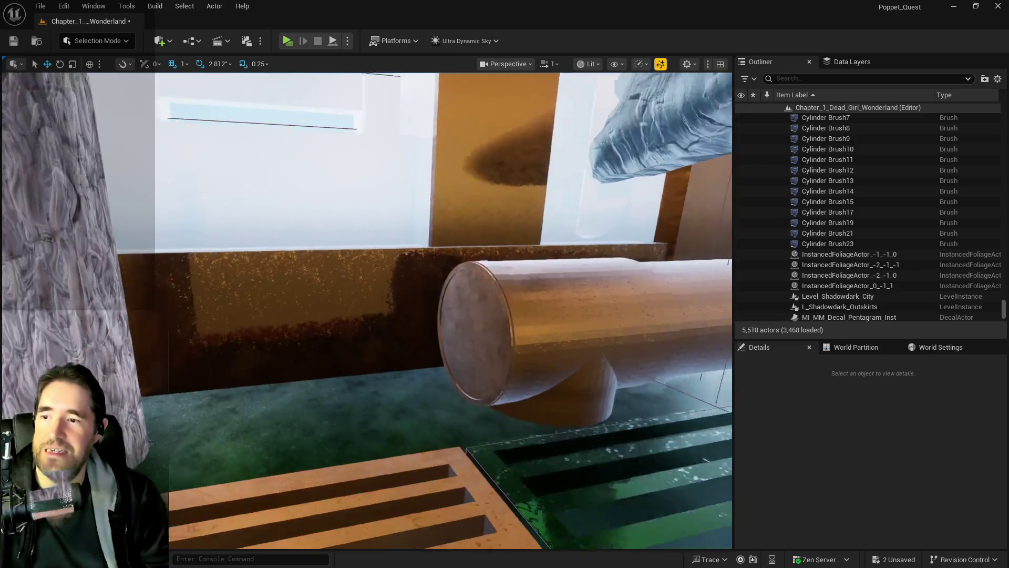
pyautogui.click(318, 444)
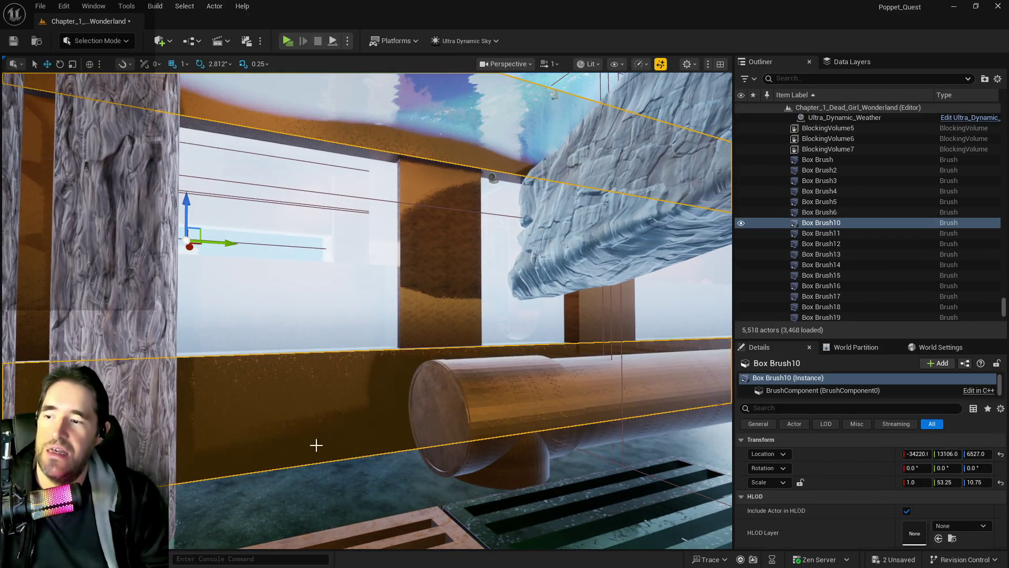
# Step: Delete Box Brush10, undo that deletion with Edit > Undo, then delete it again
pyautogui.press('a')
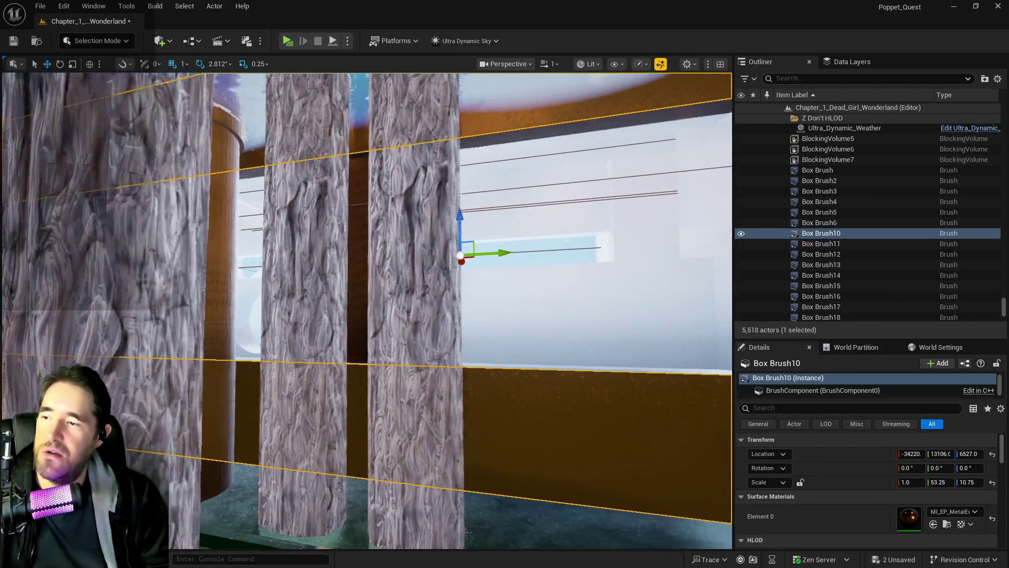
pyautogui.press('d')
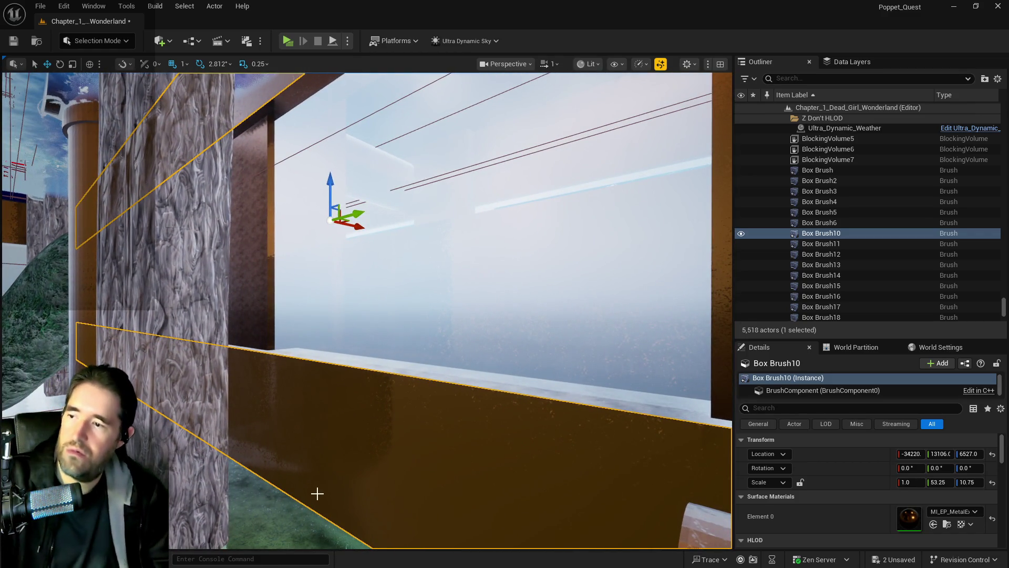
pyautogui.press('Delete')
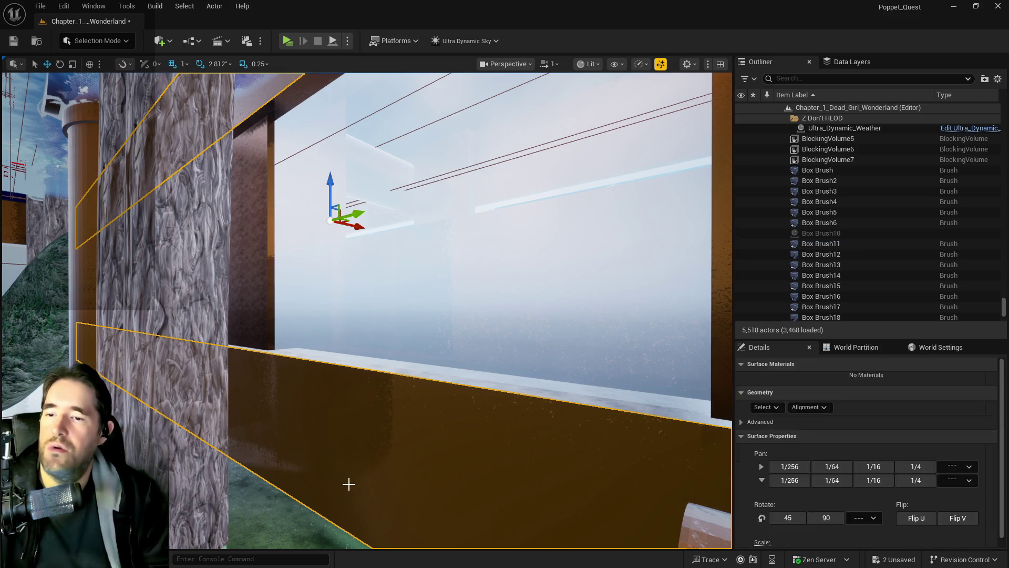
pyautogui.click(64, 6)
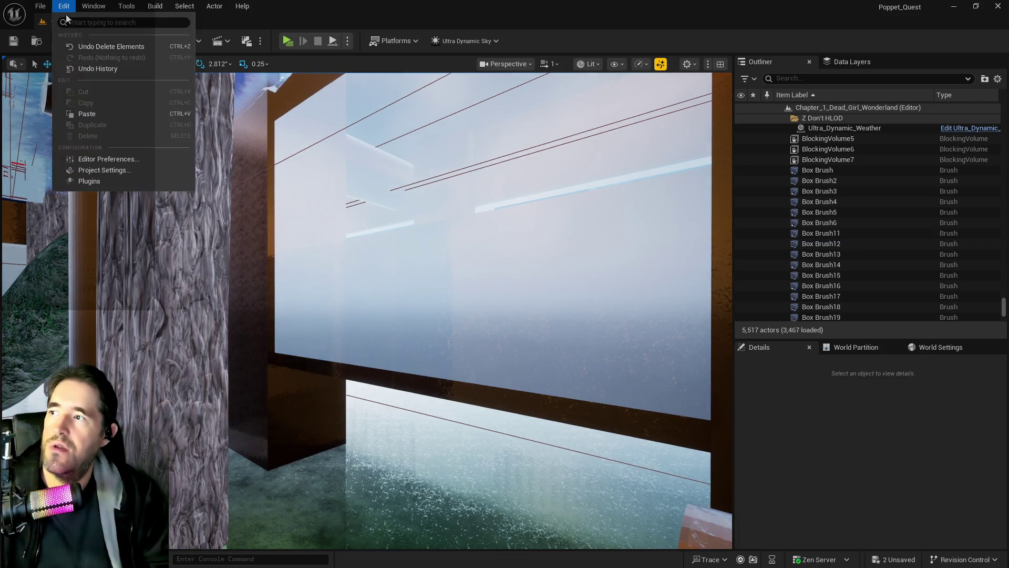
pyautogui.click(79, 47)
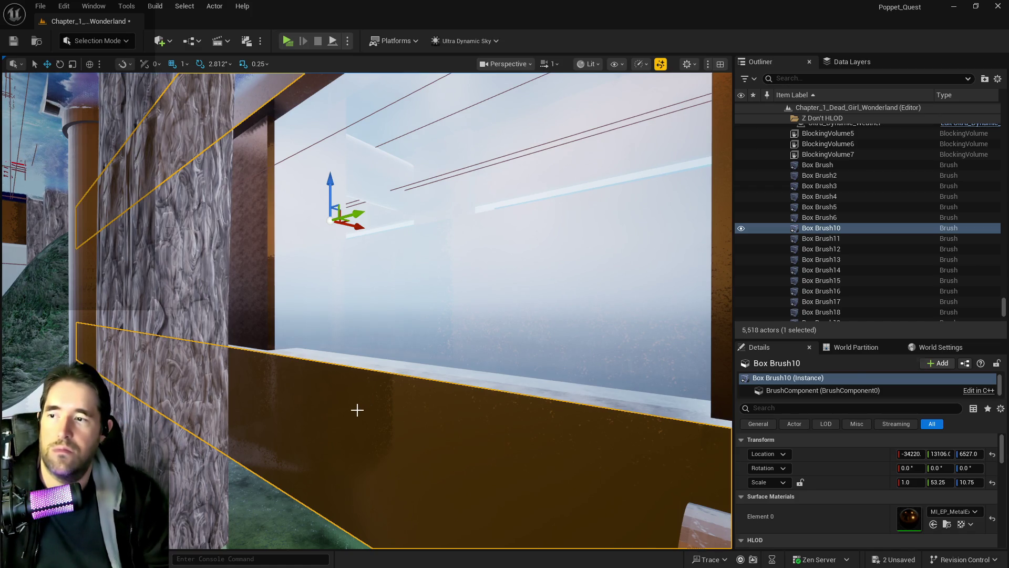
pyautogui.press('Delete')
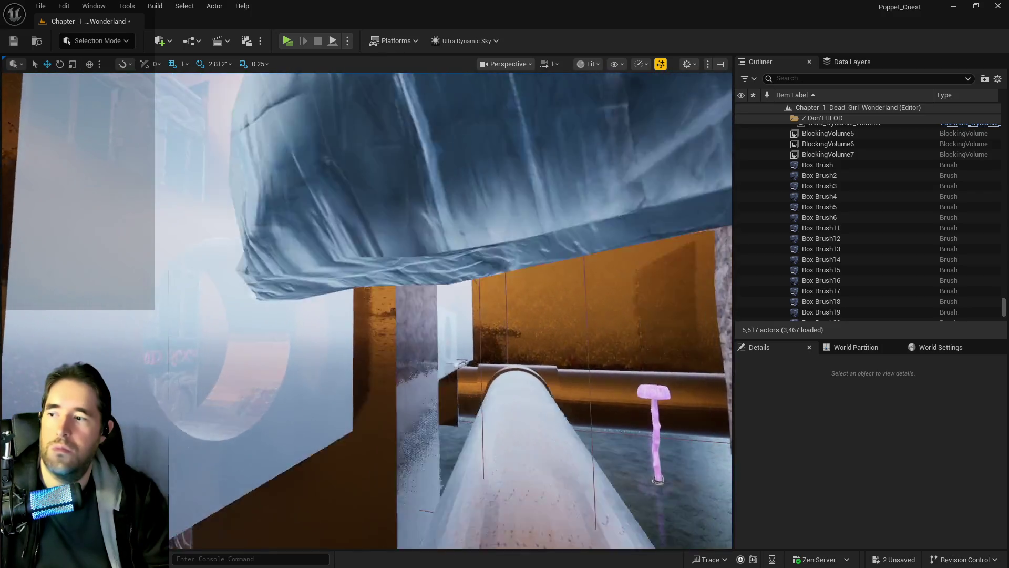
pyautogui.click(301, 433)
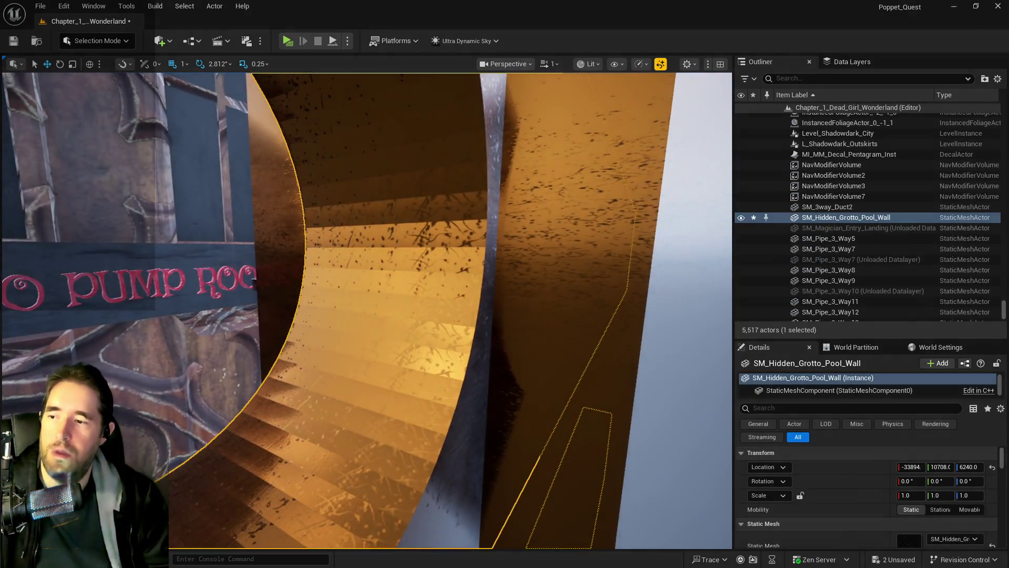
# Step: Paste the deleted brush's location onto SM_Hidden_Grotto_Pool_Wall
pyautogui.press('f')
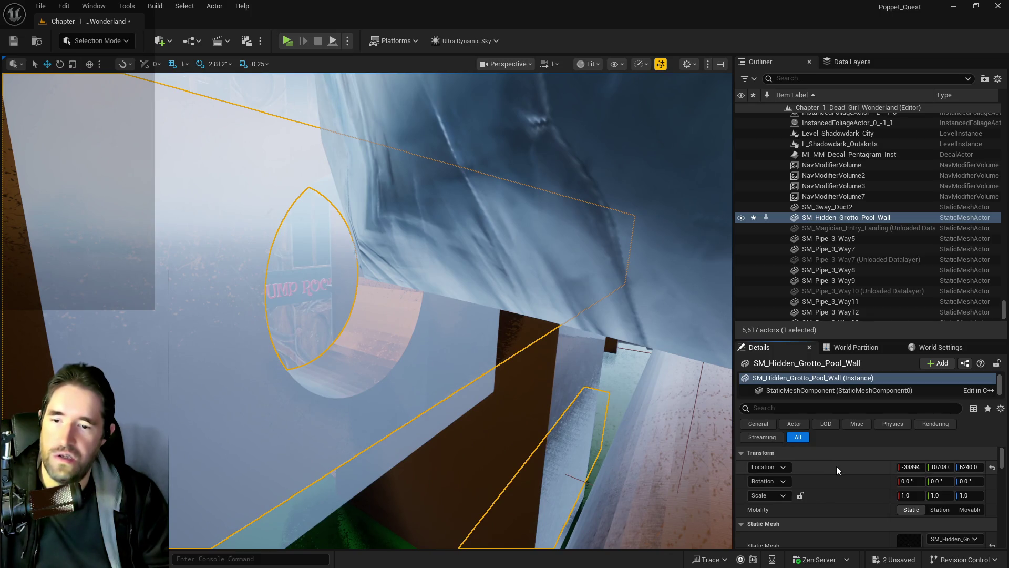
pyautogui.rightClick(837, 466)
pyautogui.click(857, 502)
pyautogui.press('f')
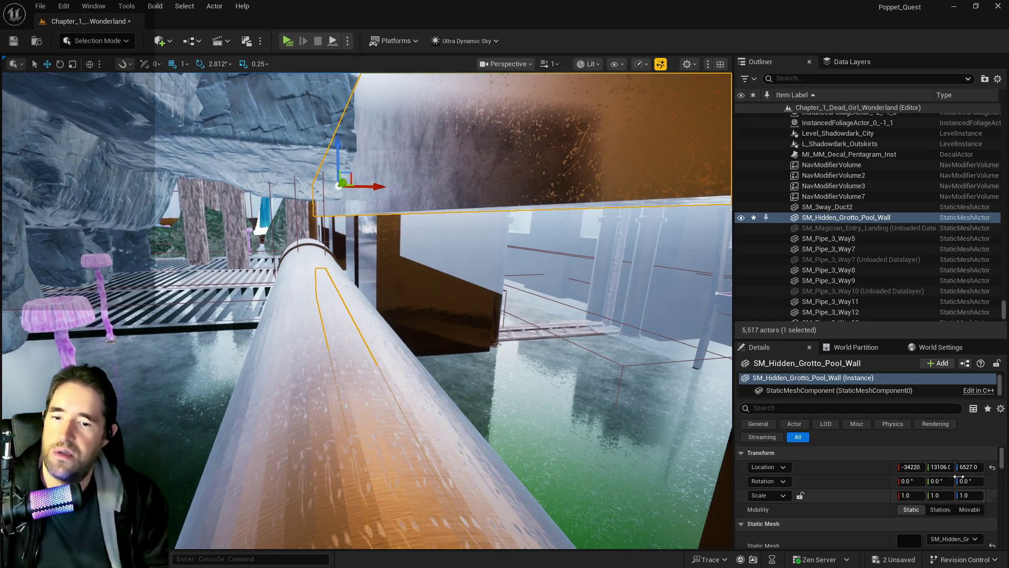
# Step: Raise the pool wall slightly and slide it along Y to about Y 10707, Z 7368
pyautogui.moveTo(969, 467); pyautogui.dragTo(978, 466)
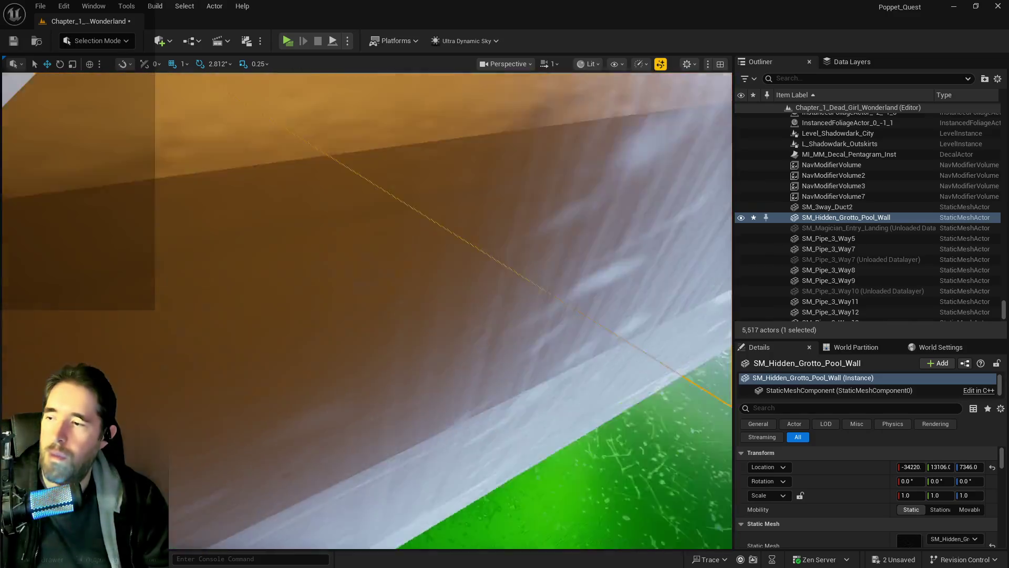
pyautogui.moveTo(368, 310)
pyautogui.mouseDown()
pyautogui.moveTo(352, 279)
pyautogui.moveTo(310, 256)
pyautogui.mouseUp()
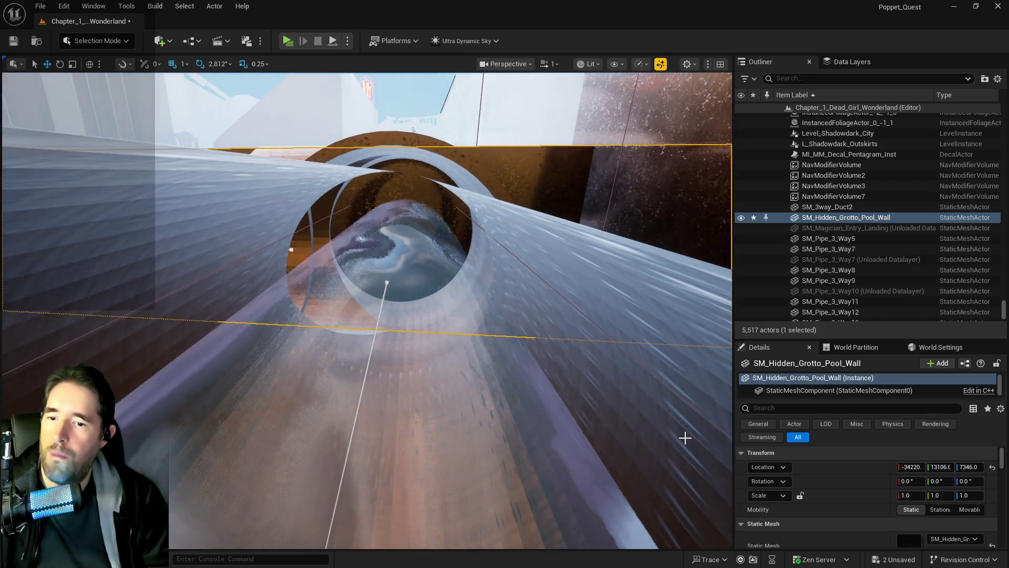
pyautogui.moveTo(685, 438); pyautogui.dragTo(679, 432)
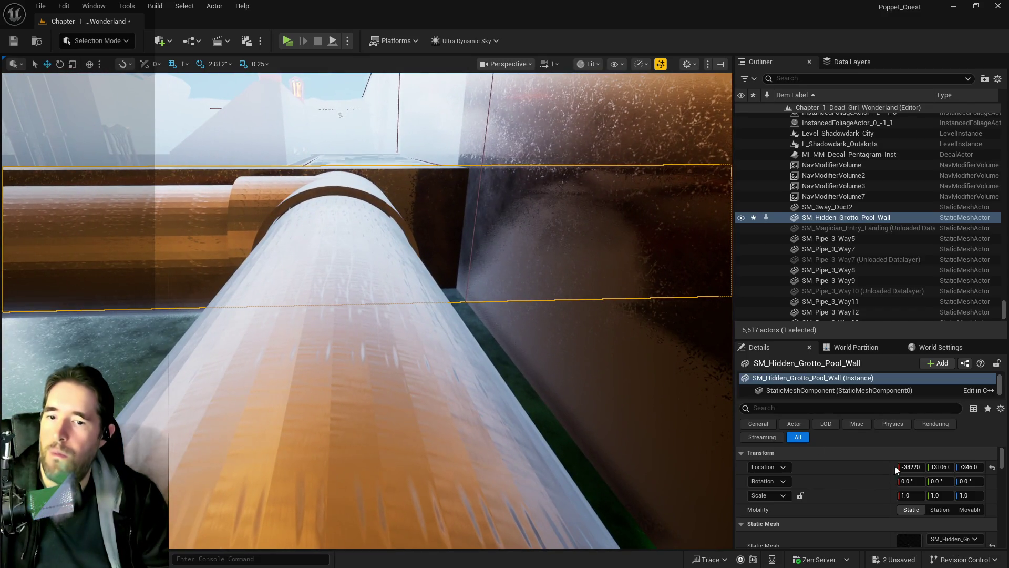
pyautogui.moveTo(940, 467); pyautogui.dragTo(920, 467)
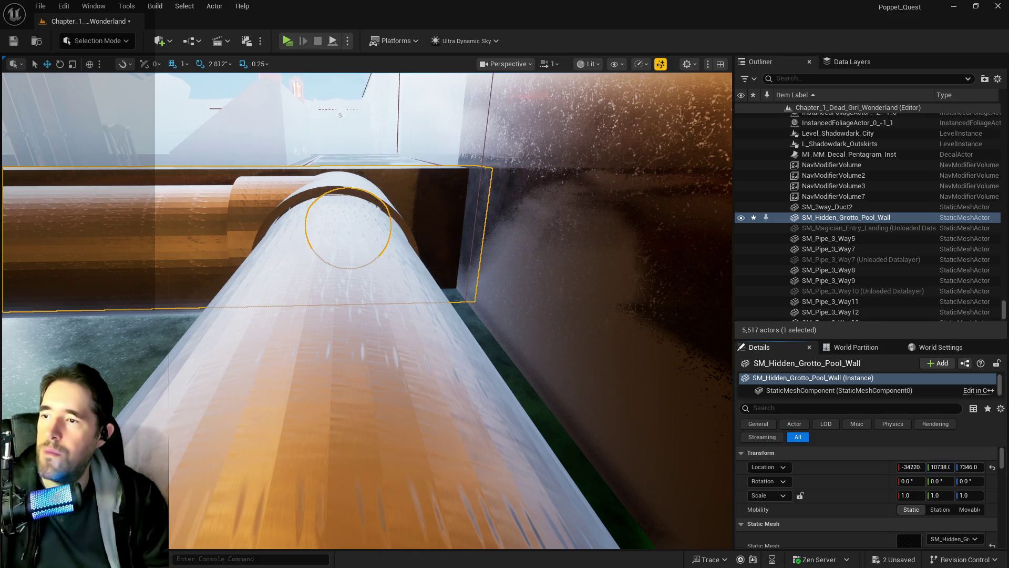
pyautogui.moveTo(651, 411); pyautogui.dragTo(628, 382)
pyautogui.moveTo(941, 467); pyautogui.dragTo(970, 467)
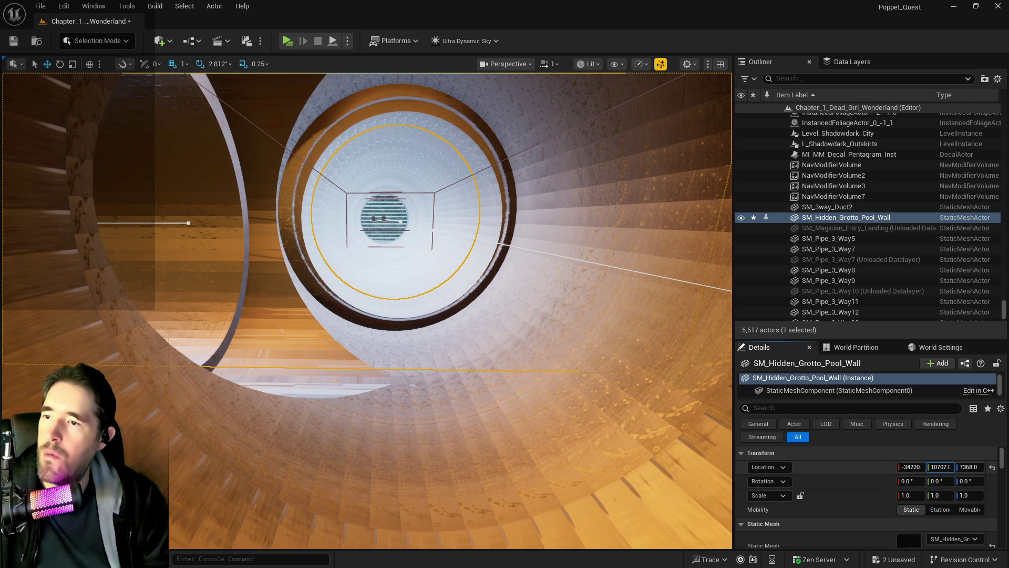
# Step: Lower the grotto pool wall to about Z 7355, centred on the pipe opening
pyautogui.moveTo(970, 467); pyautogui.dragTo(968, 467)
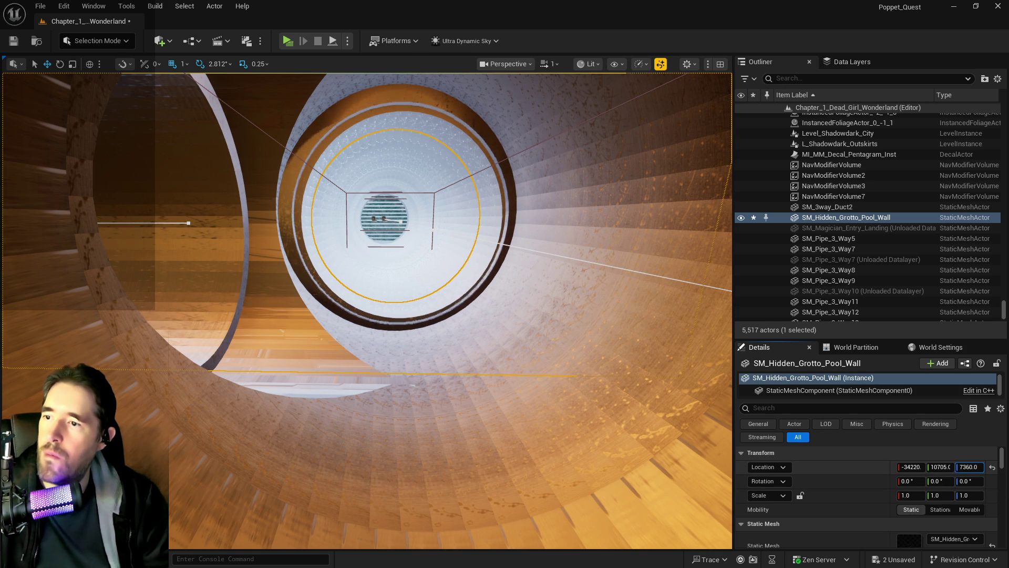
pyautogui.moveTo(368, 315)
pyautogui.mouseDown()
pyautogui.moveTo(357, 215)
pyautogui.moveTo(310, 158)
pyautogui.mouseUp()
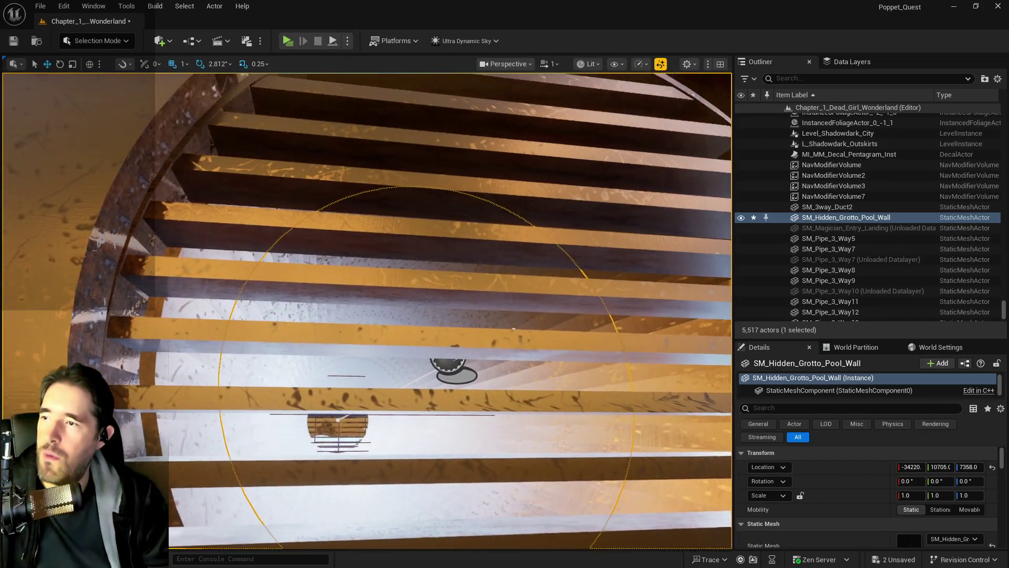
pyautogui.press('w')
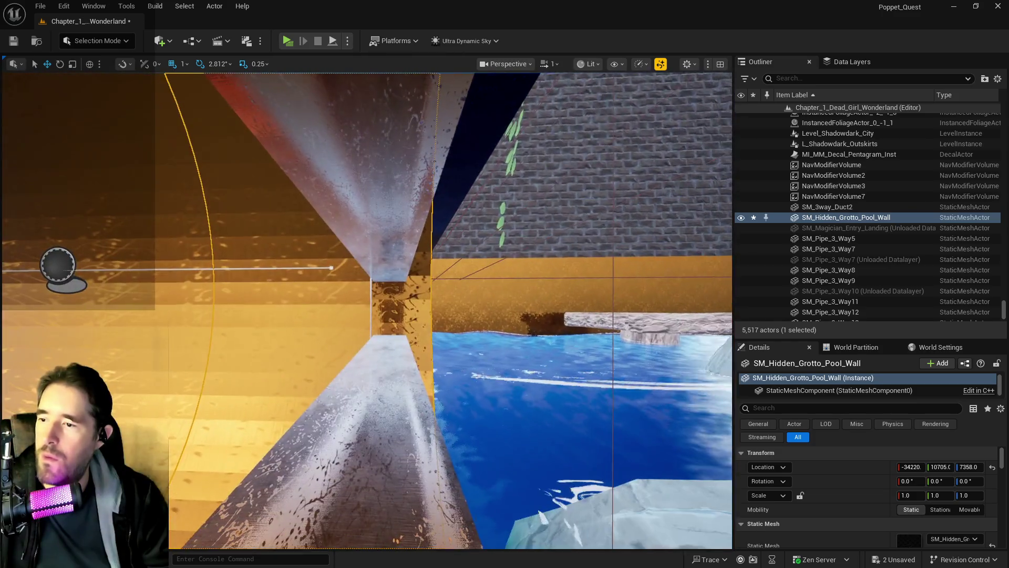
pyautogui.press('w')
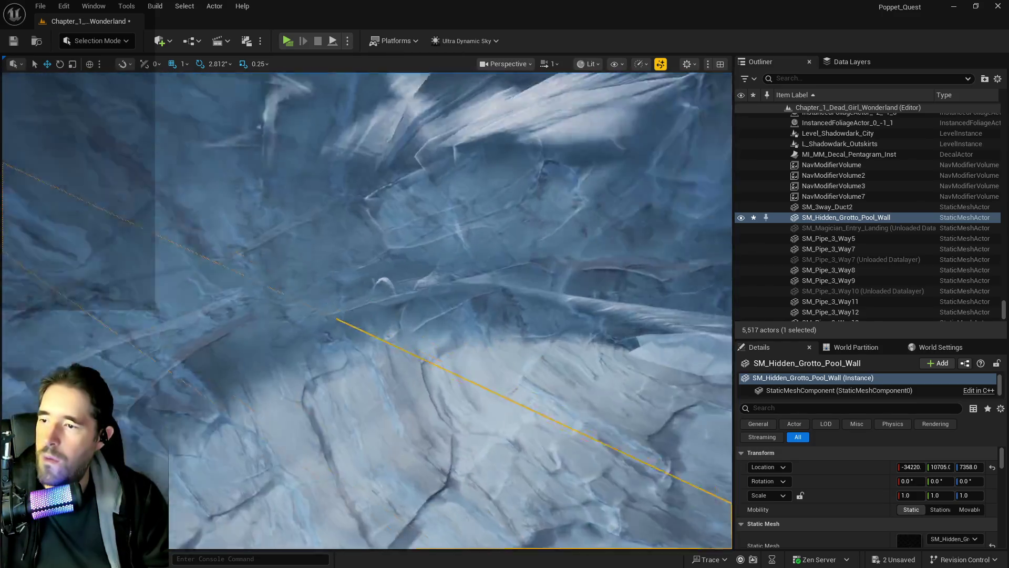
pyautogui.press('w')
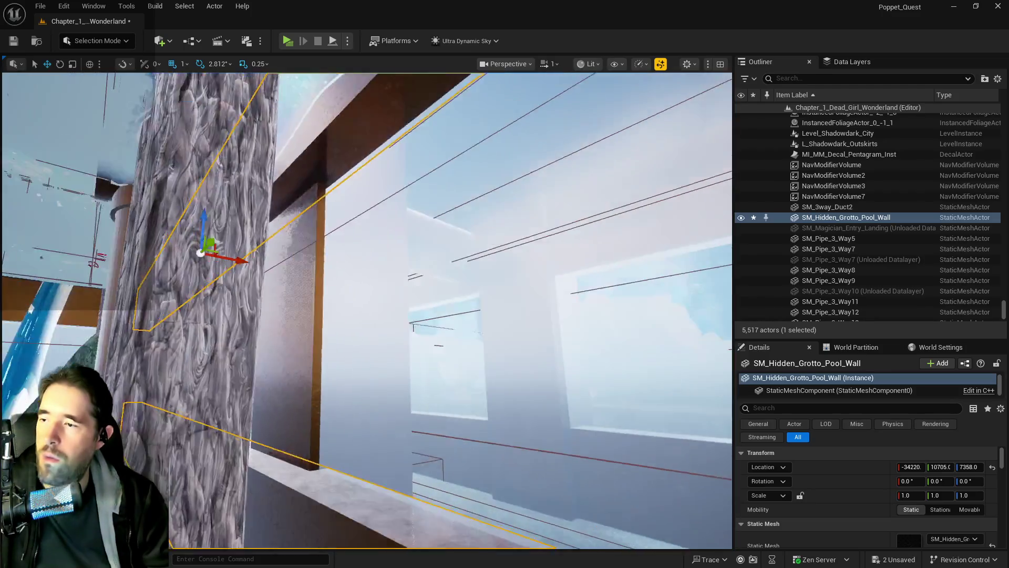
pyautogui.press('w')
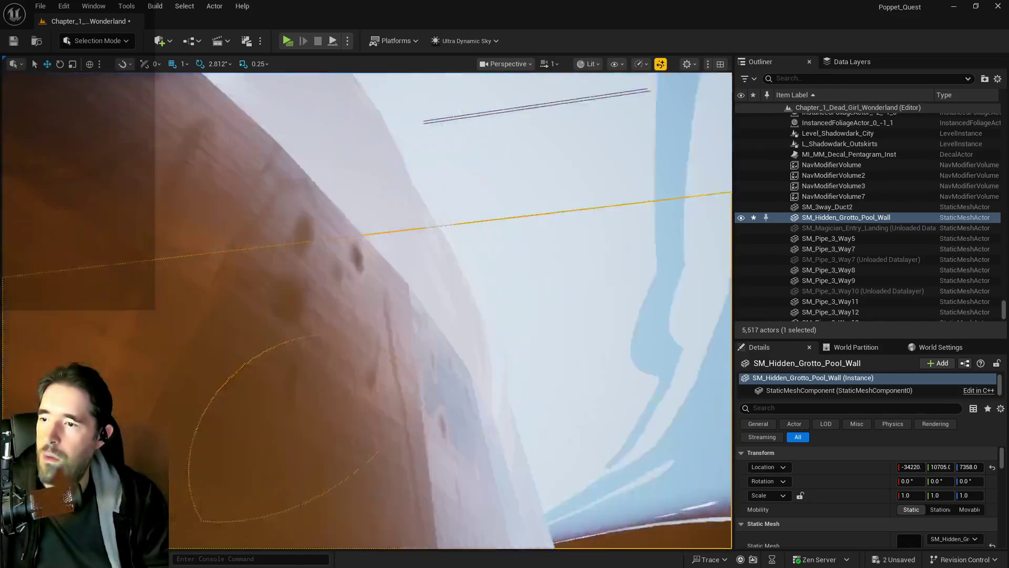
pyautogui.press('s')
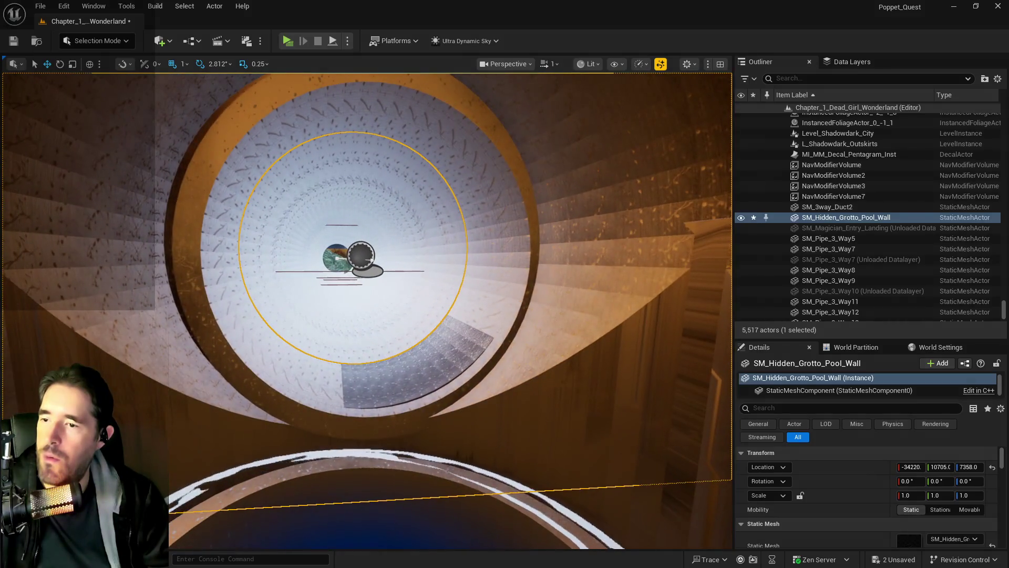
pyautogui.moveTo(968, 466); pyautogui.dragTo(627, 465)
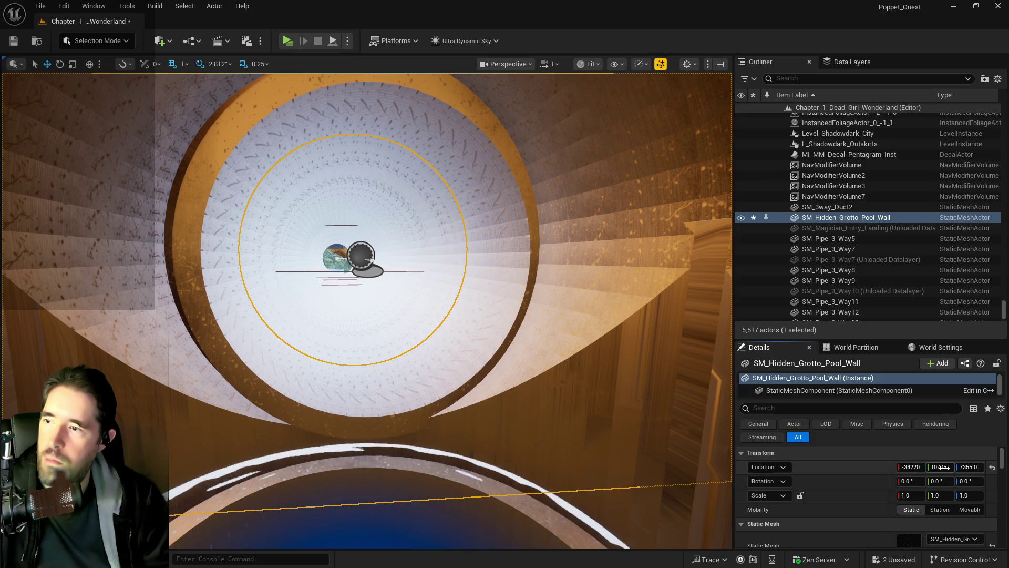
# Step: Undo the wall's Y location change and save the level
pyautogui.moveTo(935, 467); pyautogui.dragTo(946, 467)
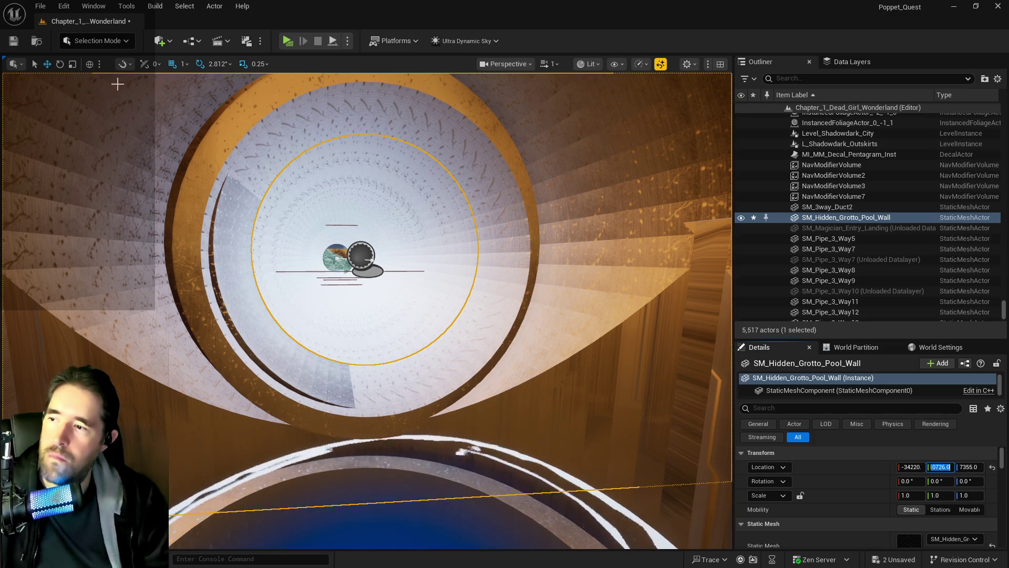
pyautogui.click(64, 5)
pyautogui.click(81, 45)
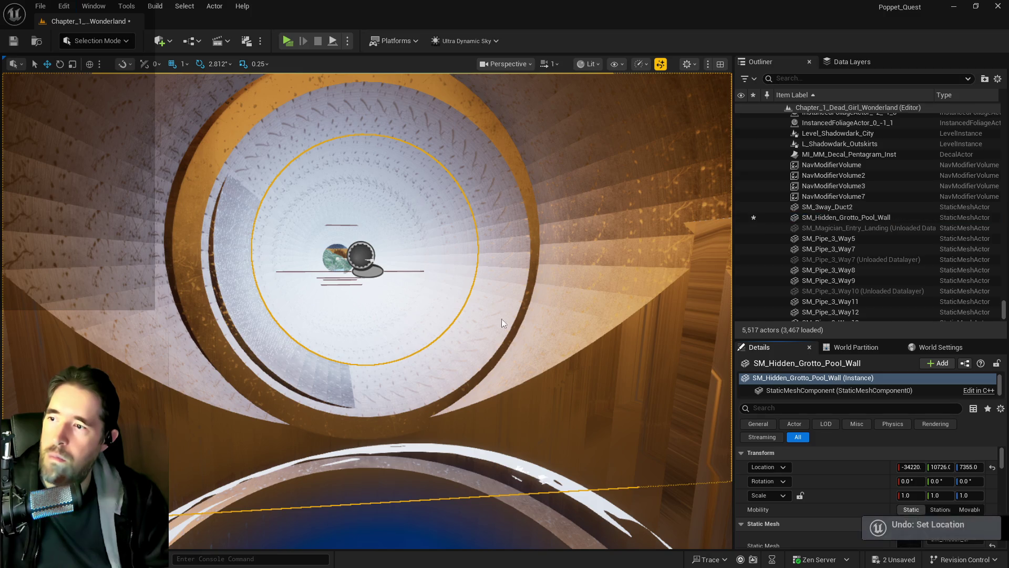
pyautogui.moveTo(535, 378)
pyautogui.mouseDown()
pyautogui.moveTo(473, 368)
pyautogui.moveTo(536, 378)
pyautogui.moveTo(515, 399)
pyautogui.moveTo(526, 383)
pyautogui.moveTo(486, 365)
pyautogui.mouseUp()
pyautogui.hotkey('ctrl', 's')
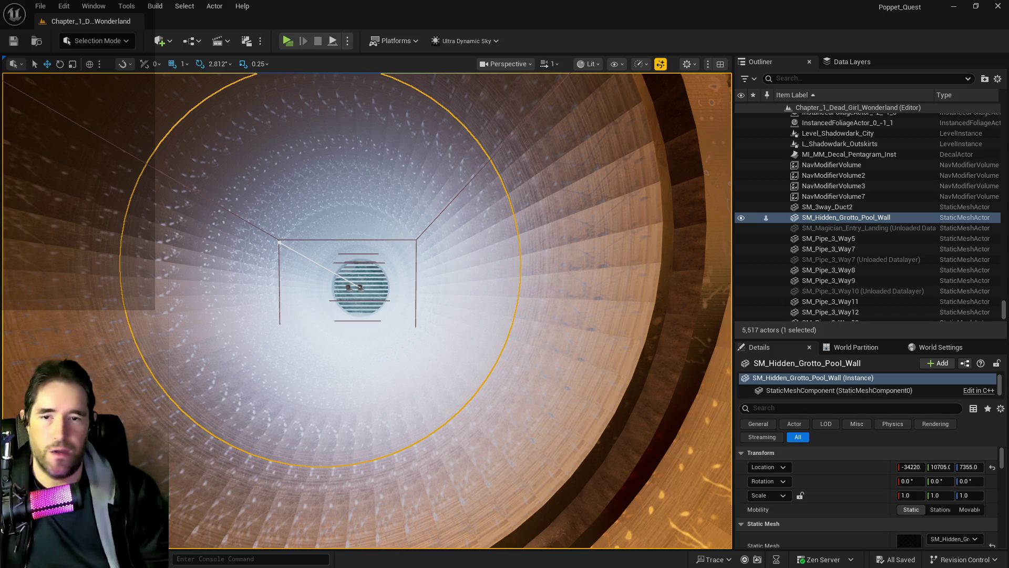
pyautogui.moveTo(590, 260)
pyautogui.mouseDown()
pyautogui.moveTo(467, 285)
pyautogui.moveTo(415, 503)
pyautogui.moveTo(416, 274)
pyautogui.moveTo(415, 415)
pyautogui.mouseUp()
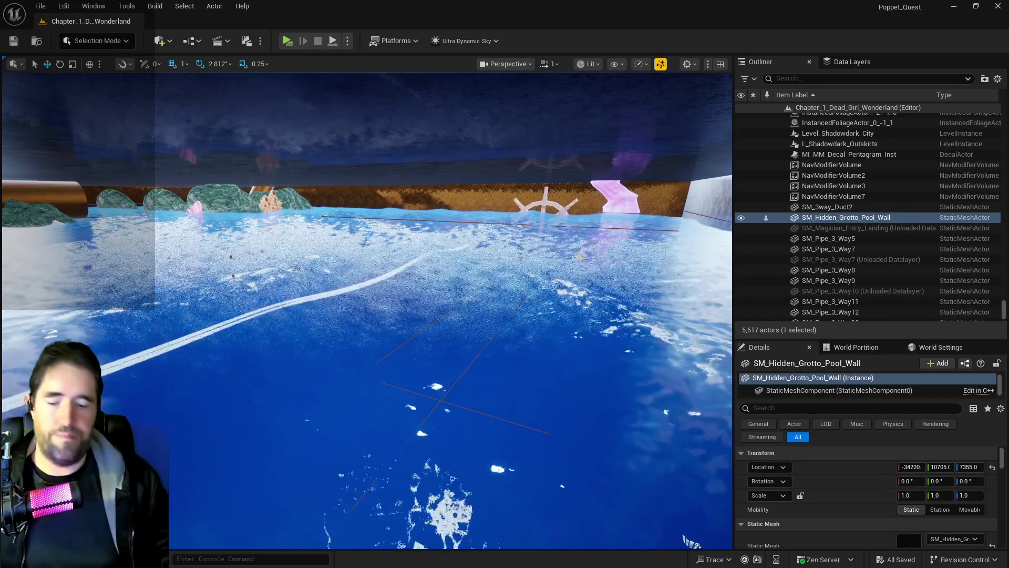
# Step: Delete the leftover Cylinder Brush21 on the green-water corridor wall
pyautogui.press('f')
pyautogui.moveTo(368, 310)
pyautogui.mouseDown()
pyautogui.moveTo(320, 279)
pyautogui.moveTo(399, 258)
pyautogui.moveTo(386, 221)
pyautogui.moveTo(368, 210)
pyautogui.moveTo(341, 237)
pyautogui.moveTo(365, 174)
pyautogui.moveTo(432, 158)
pyautogui.mouseUp()
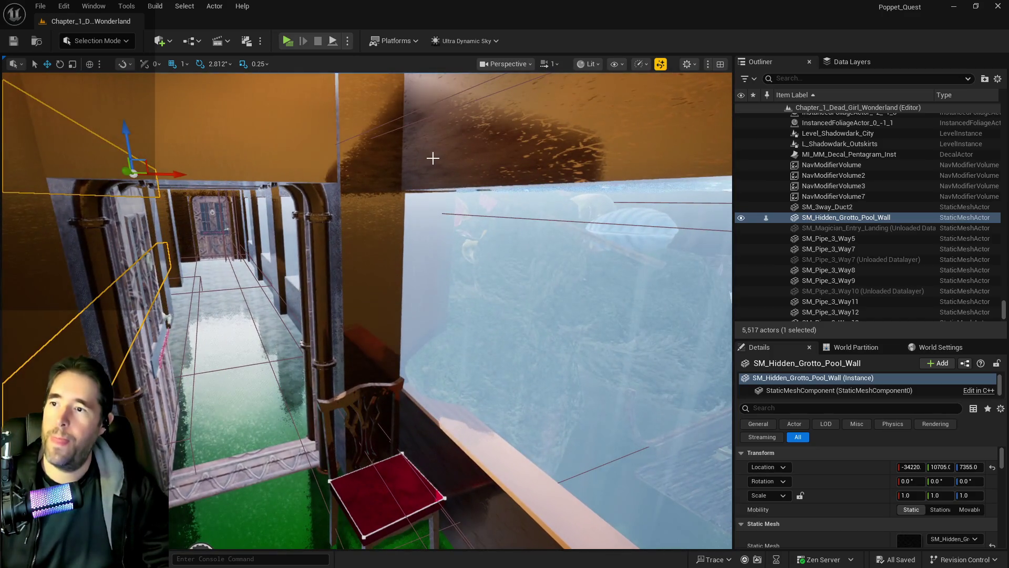
pyautogui.click(595, 228)
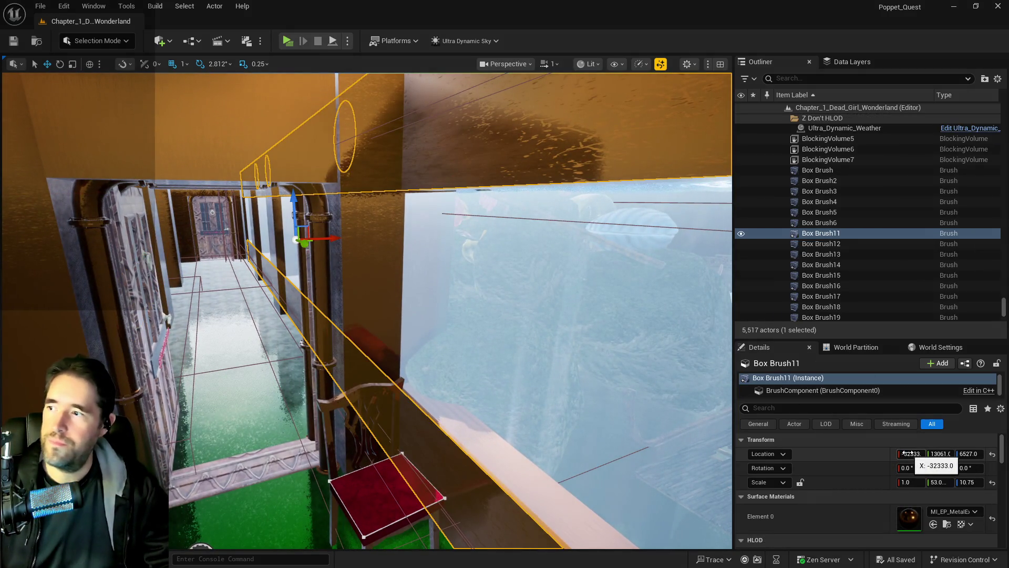
pyautogui.click(909, 453)
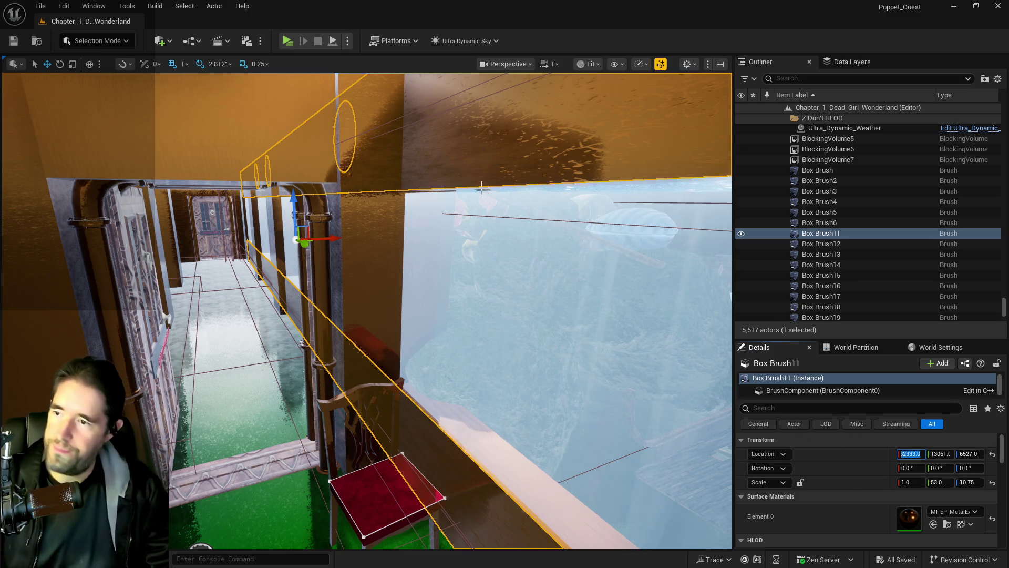
pyautogui.moveTo(463, 174); pyautogui.dragTo(512, 136)
pyautogui.click(443, 204)
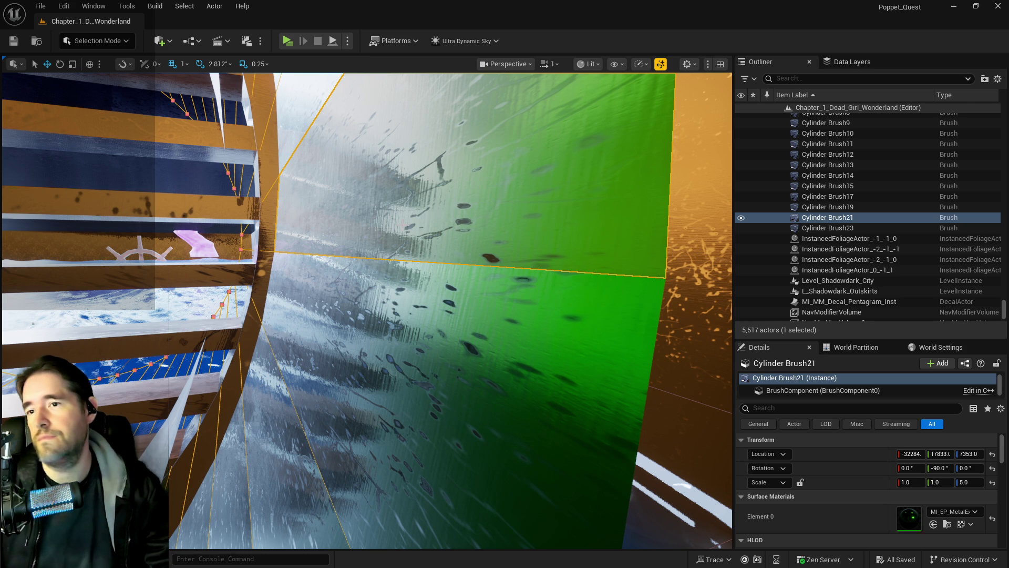
pyautogui.press('Delete')
pyautogui.moveTo(407, 228)
pyautogui.mouseDown()
pyautogui.moveTo(375, 367)
pyautogui.moveTo(218, 487)
pyautogui.moveTo(203, 444)
pyautogui.mouseUp()
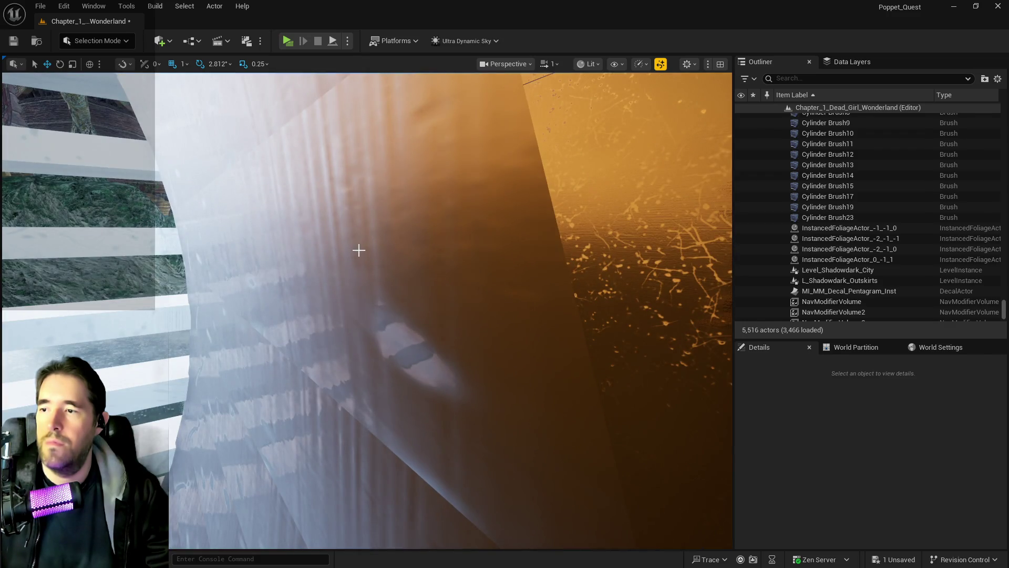
# Step: Delete the leftover Cylinder Brush17 and Cylinder Brush7
pyautogui.click(359, 250)
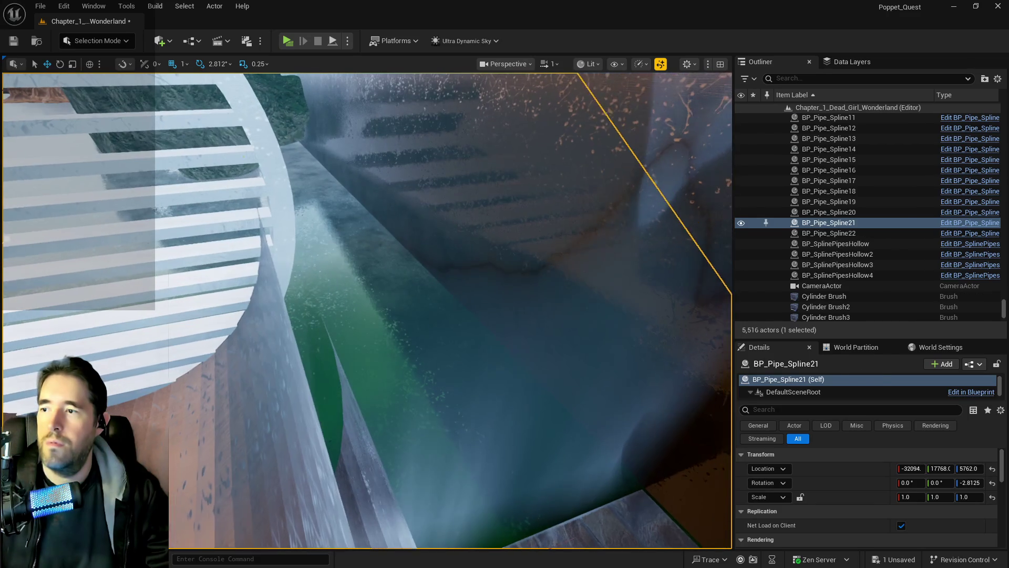
pyautogui.click(342, 240)
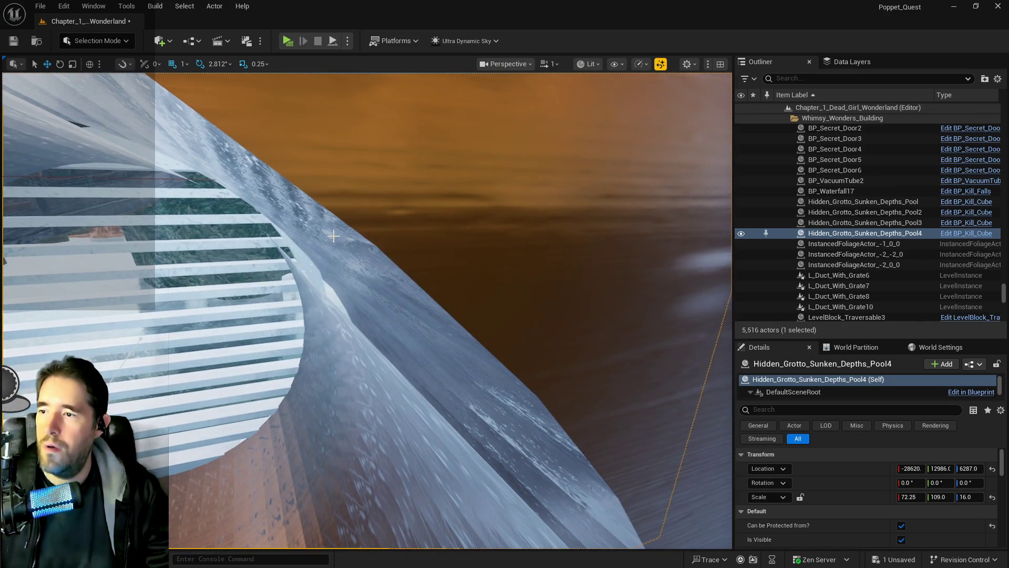
pyautogui.click(347, 249)
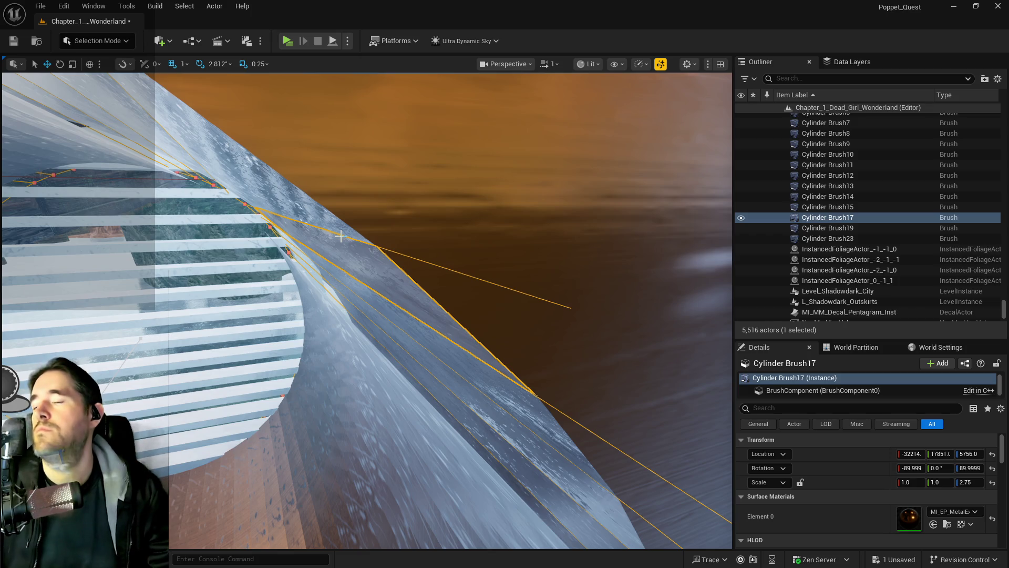
pyautogui.press('Delete')
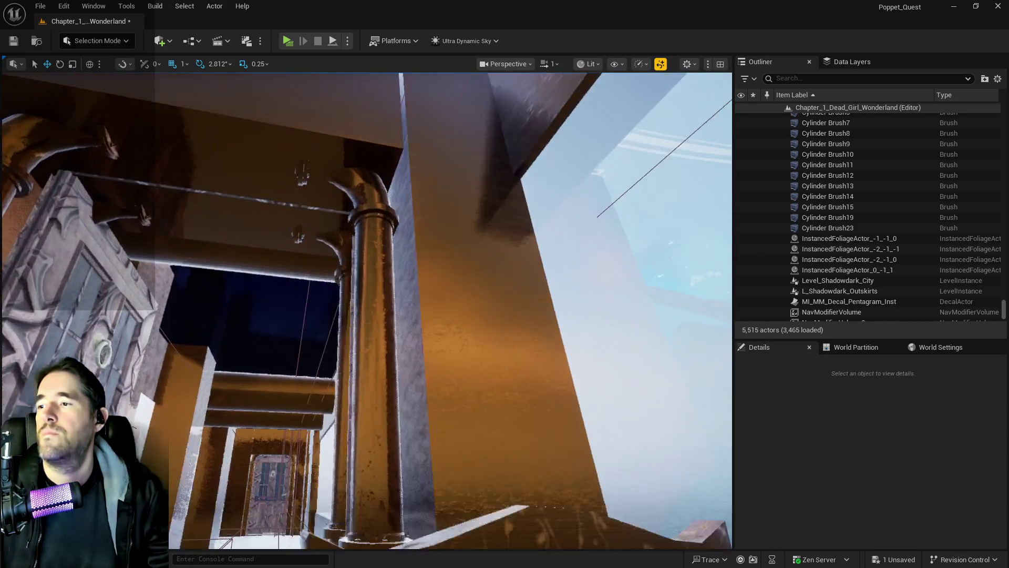
pyautogui.moveTo(451, 310)
pyautogui.mouseDown()
pyautogui.moveTo(494, 284)
pyautogui.moveTo(531, 316)
pyautogui.moveTo(541, 305)
pyautogui.moveTo(557, 310)
pyautogui.moveTo(342, 311)
pyautogui.mouseUp()
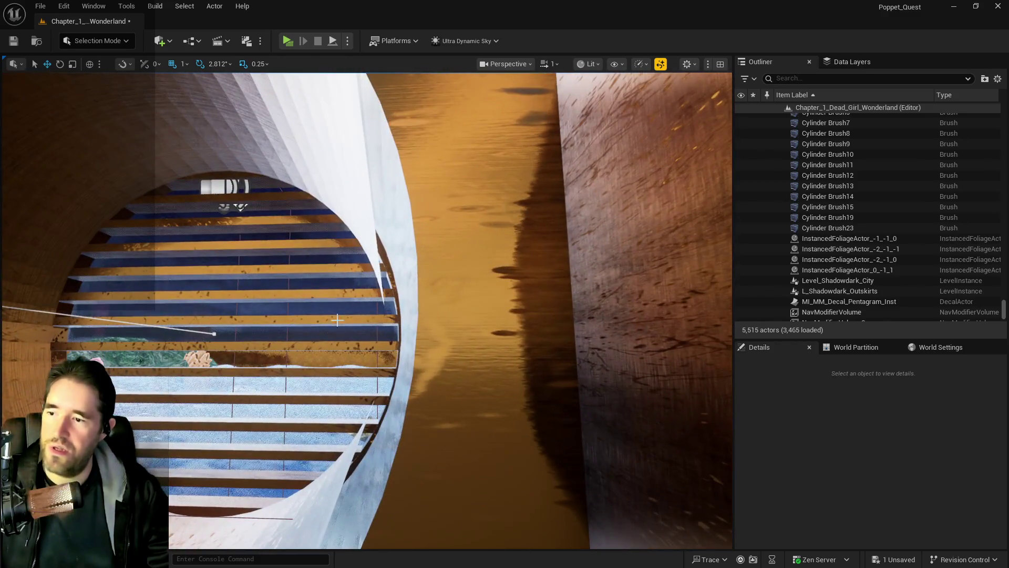
pyautogui.click(387, 399)
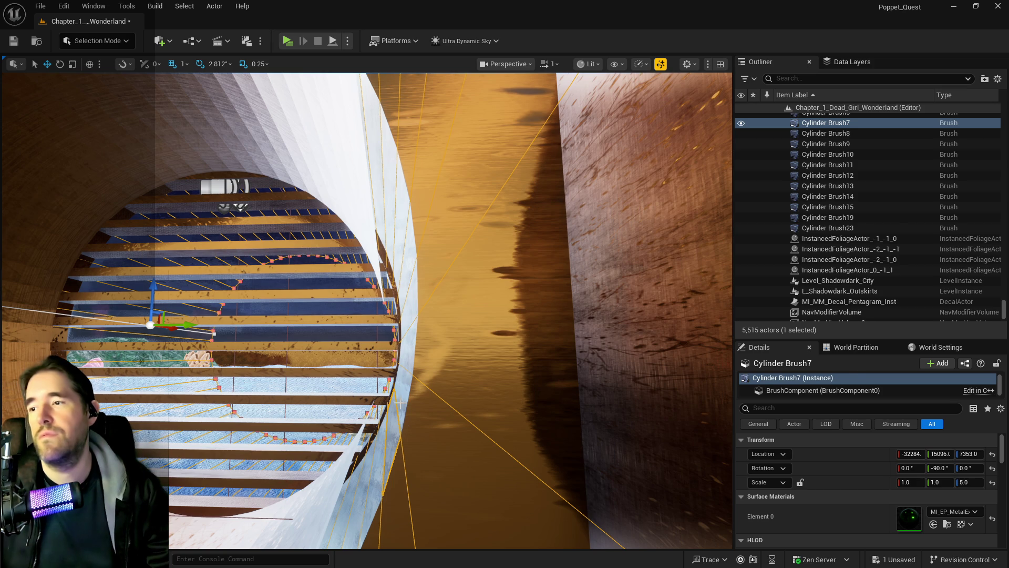
pyautogui.press('Delete')
# Step: Delete the leftover Cylinder Brush19 and Cylinder Brush23
pyautogui.moveTo(400, 403); pyautogui.dragTo(457, 373)
pyautogui.moveTo(373, 414); pyautogui.dragTo(373, 414)
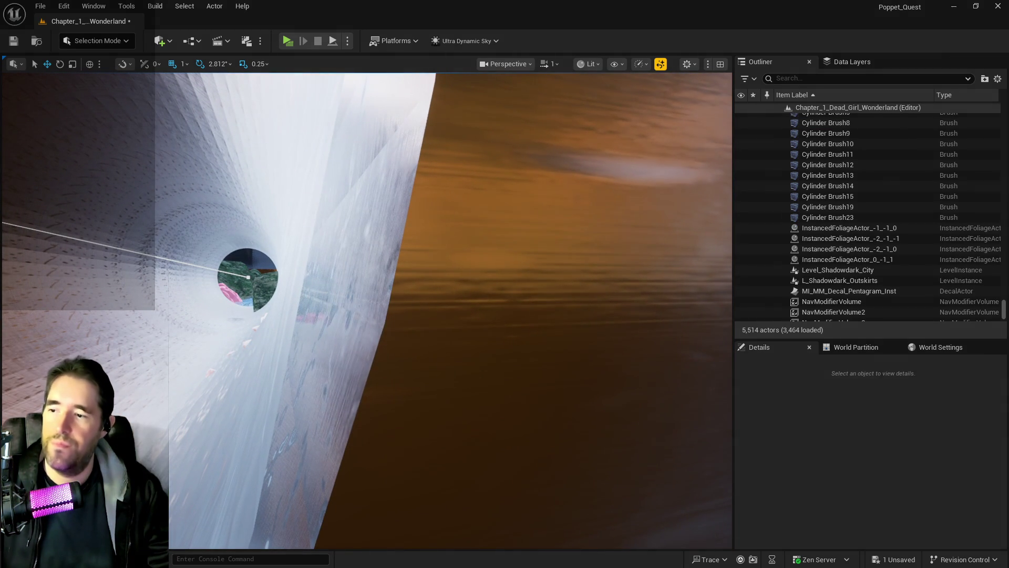
pyautogui.click(344, 398)
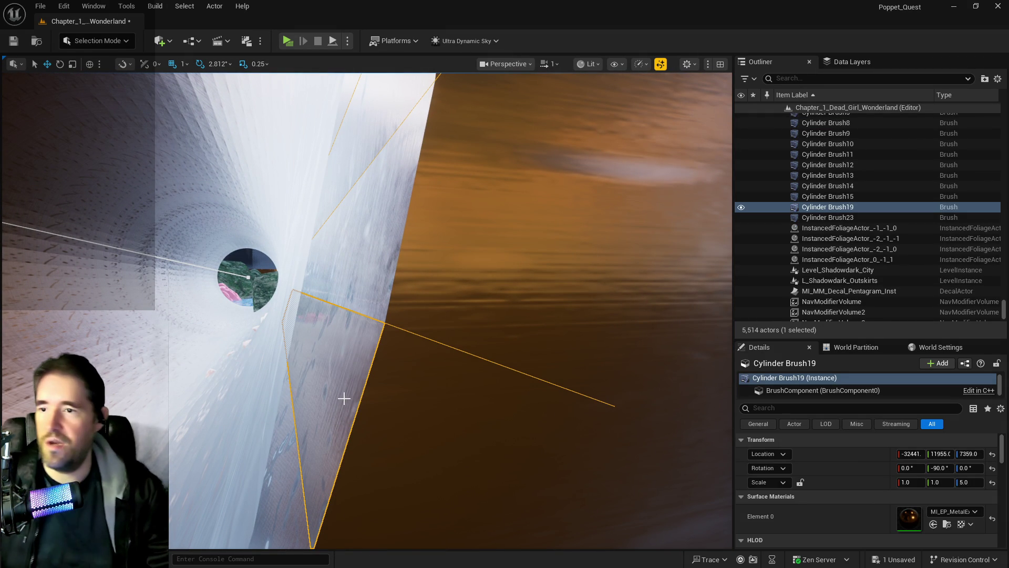
pyautogui.press('Delete')
pyautogui.moveTo(368, 367); pyautogui.dragTo(351, 367)
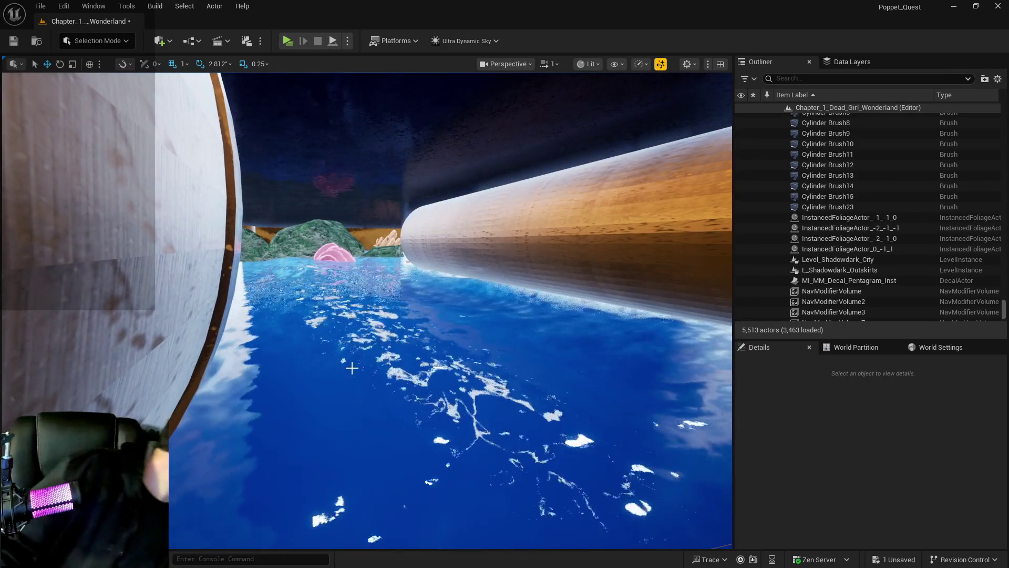
pyautogui.moveTo(352, 367); pyautogui.dragTo(351, 367)
pyautogui.click(282, 474)
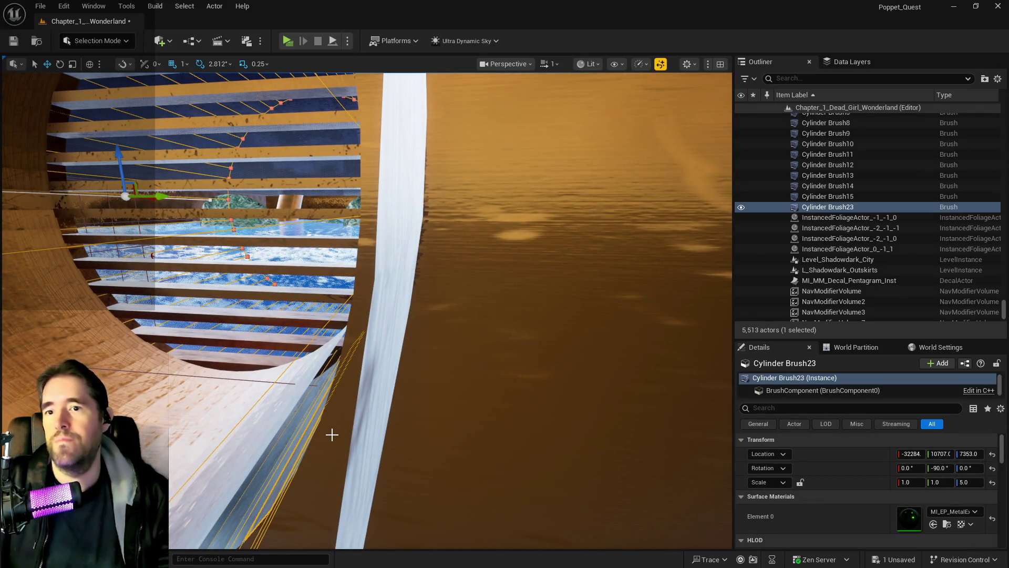
pyautogui.press('Delete')
pyautogui.moveTo(332, 432); pyautogui.dragTo(332, 432)
pyautogui.moveTo(147, 309); pyautogui.dragTo(147, 309)
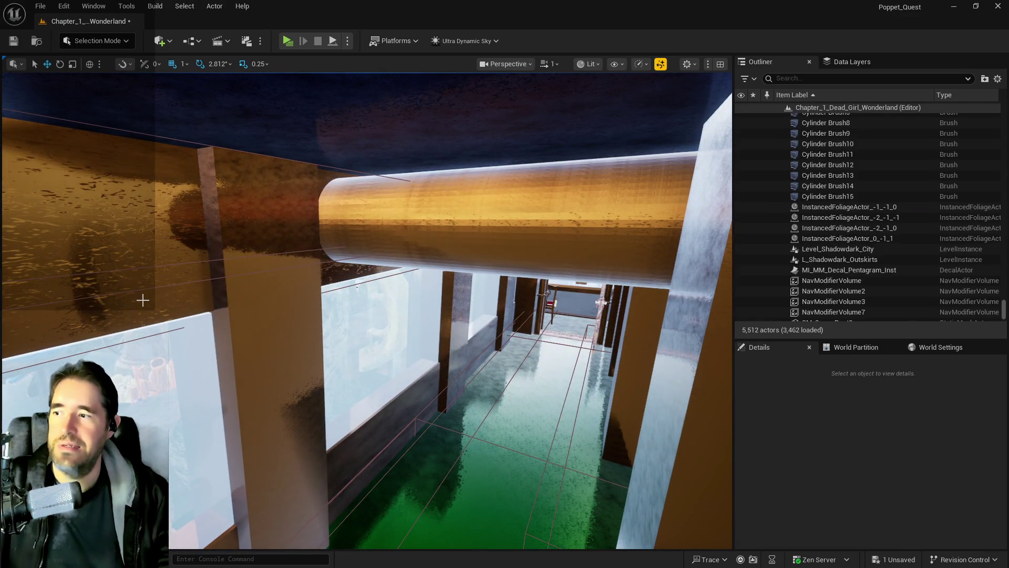
# Step: Delete Box Brush11 and paste X -32333 into SM_Hidden_Grotto_Pool_Wall2's Location
pyautogui.click(142, 300)
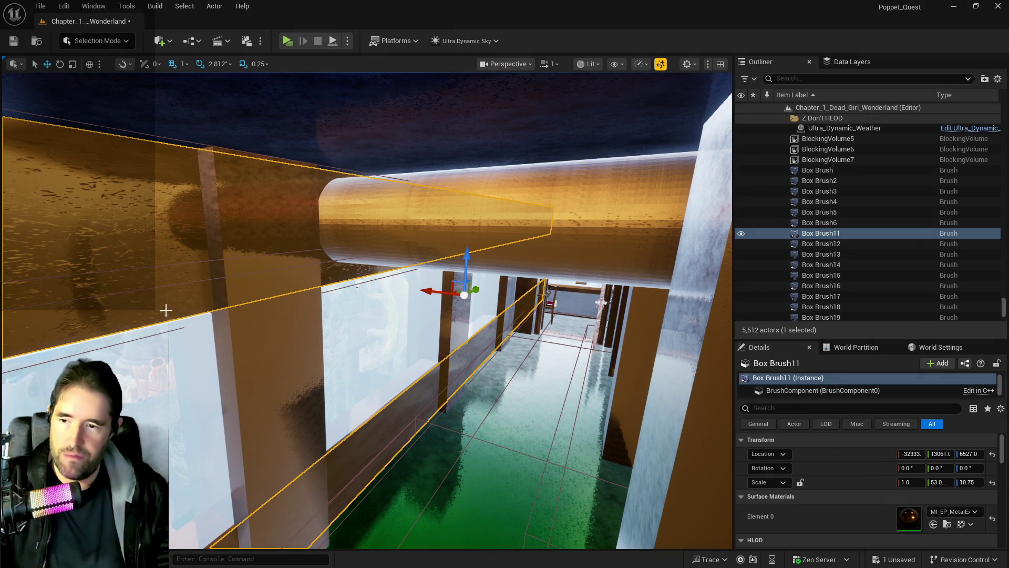
pyautogui.press('Delete')
pyautogui.moveTo(541, 310); pyautogui.dragTo(541, 311)
pyautogui.click(491, 223)
pyautogui.moveTo(407, 178); pyautogui.dragTo(54, 183)
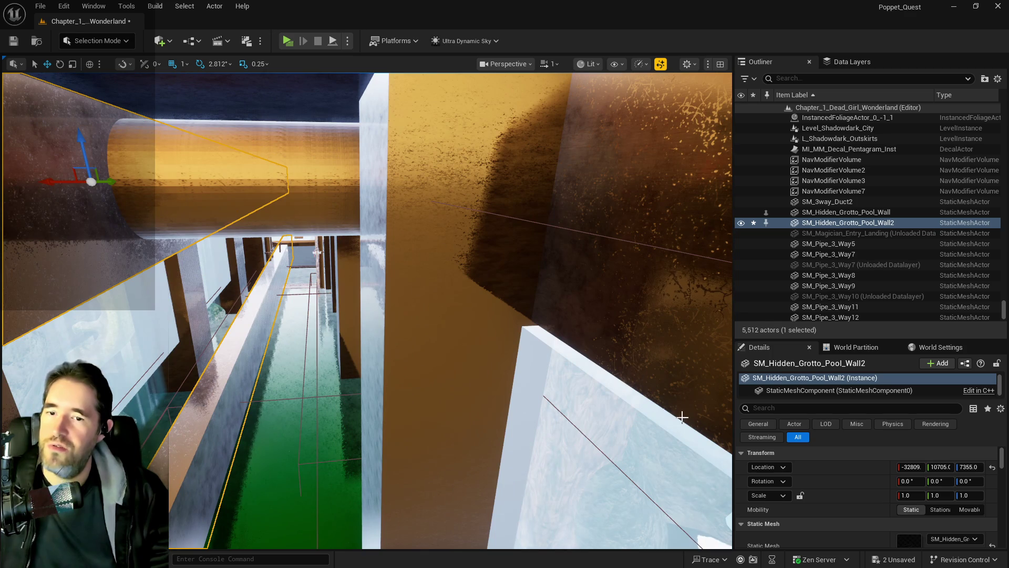
pyautogui.click(911, 466)
pyautogui.rightClick(906, 468)
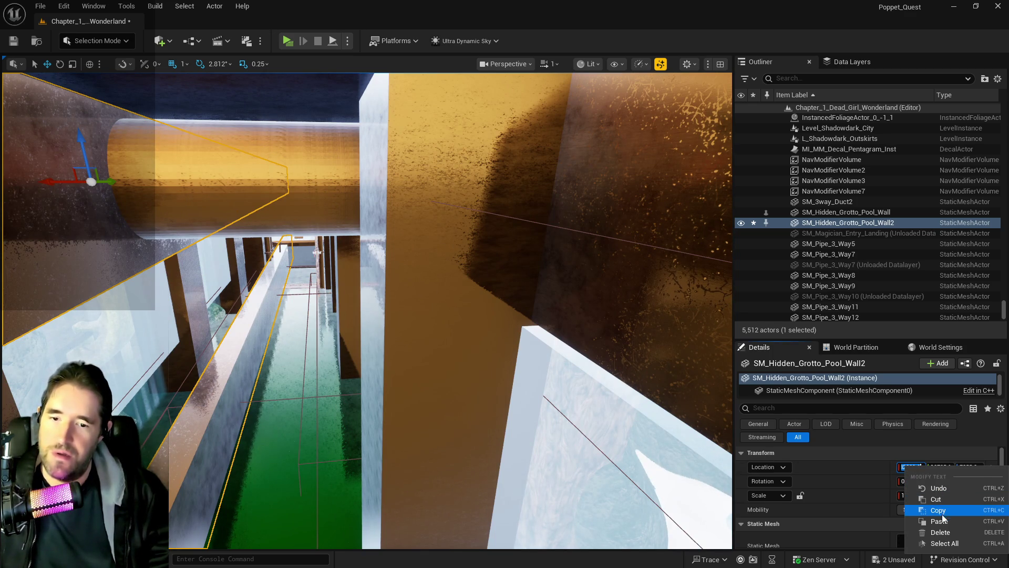
pyautogui.click(940, 511)
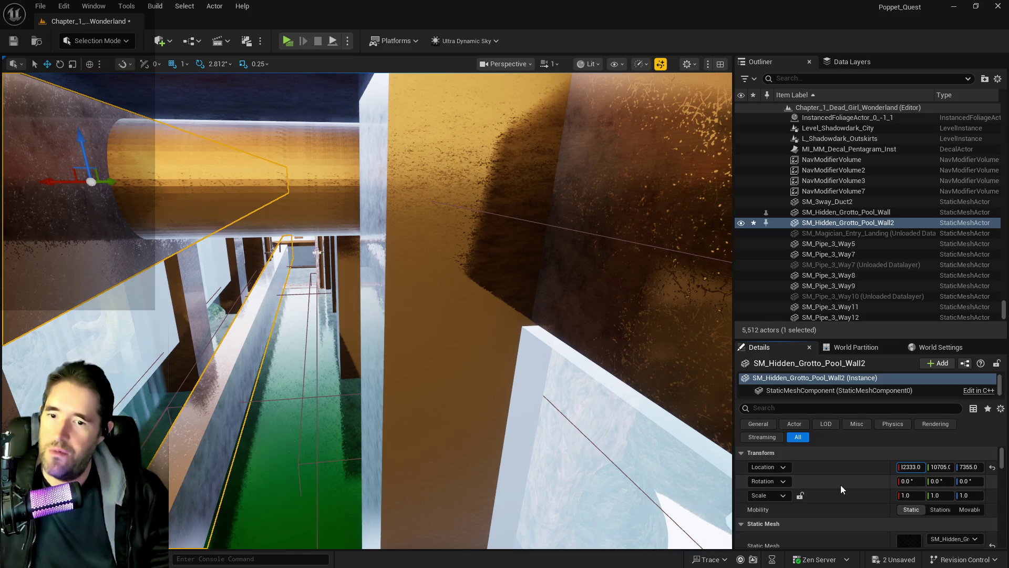
# Step: Save the level and frame SM_Hidden_Grotto_Pool_Wall2
pyautogui.scroll(5, 411, 360)
pyautogui.hotkey('ctrl', 's')
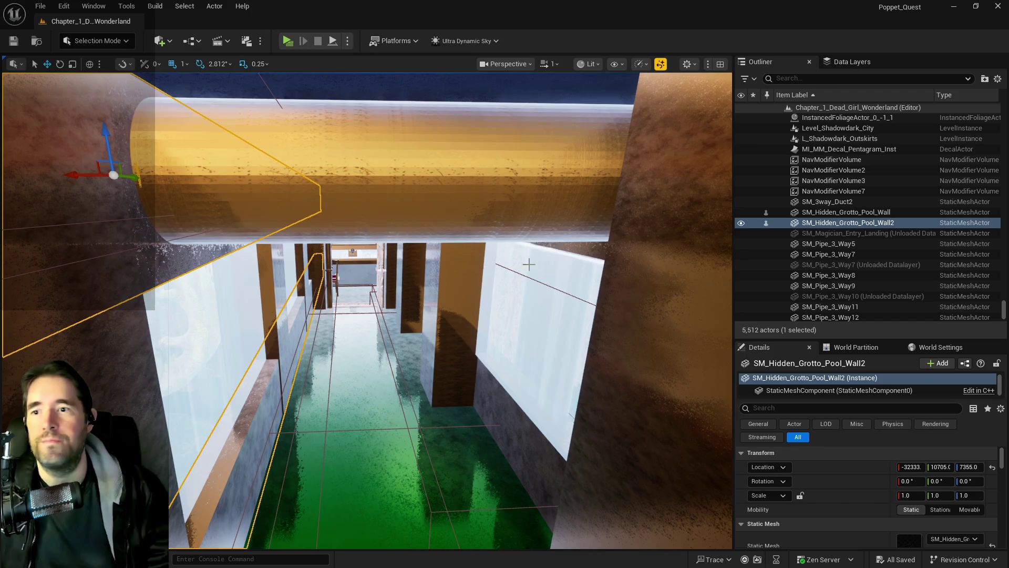
pyautogui.press('f')
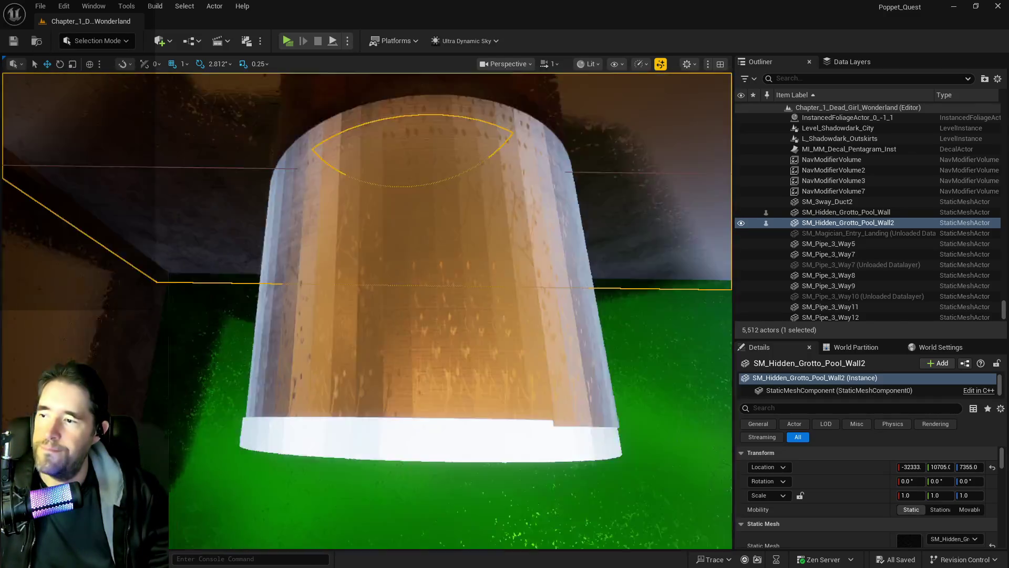
pyautogui.press('f')
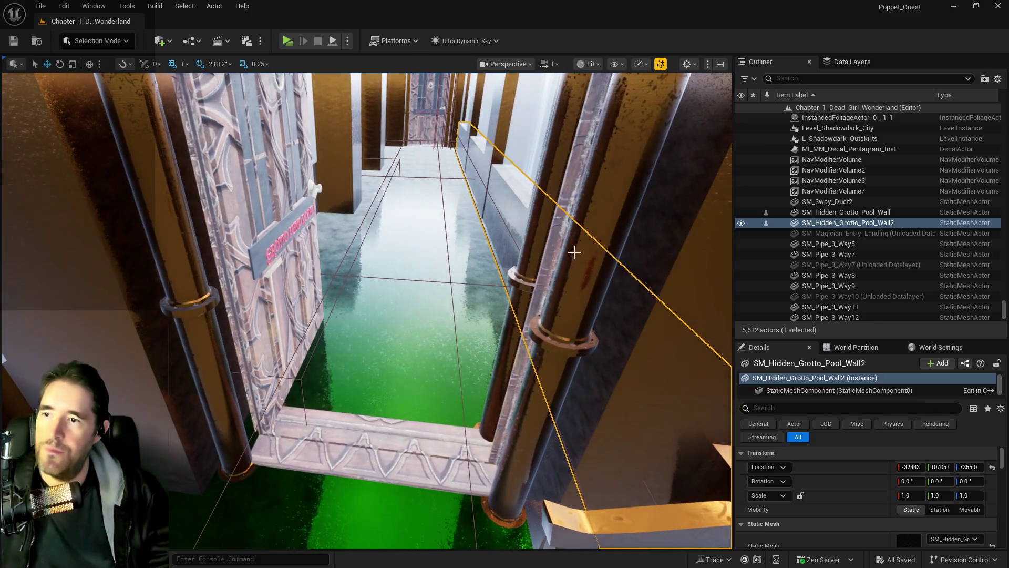
pyautogui.click(815, 79)
pyautogui.write('brush')
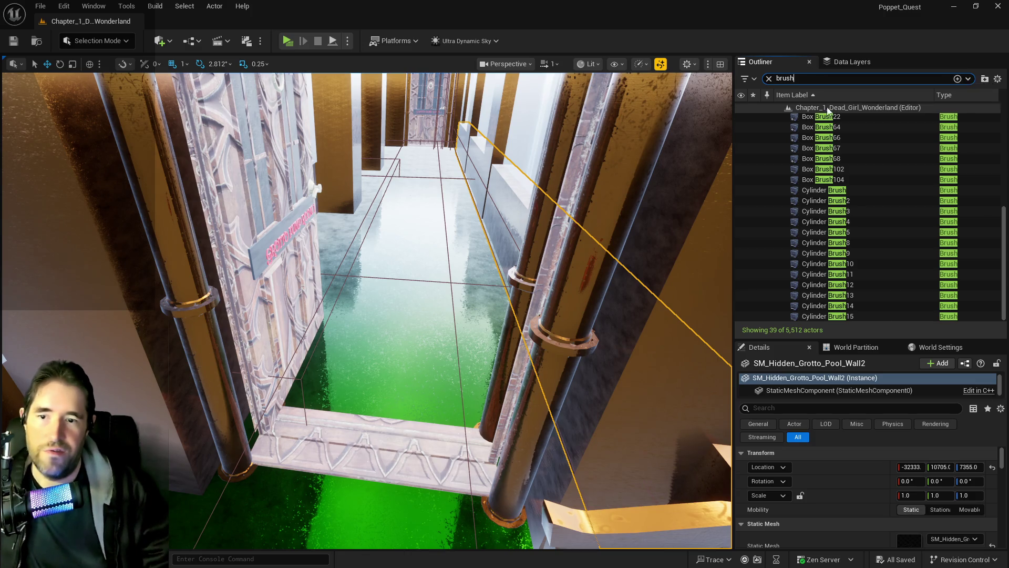
pyautogui.scroll(5, 850, 213)
pyautogui.scroll(-5, 844, 209)
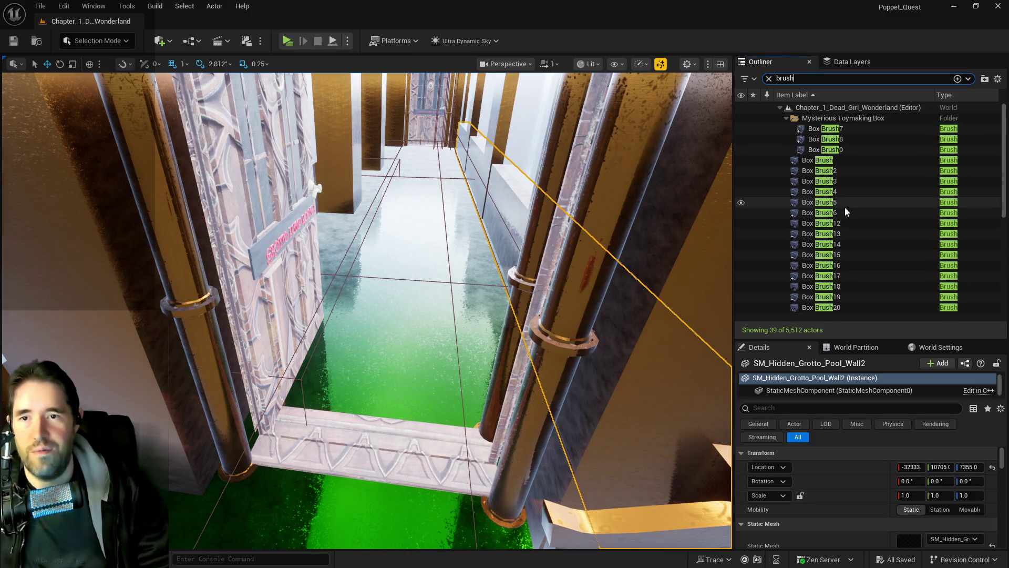
pyautogui.scroll(-1, 836, 207)
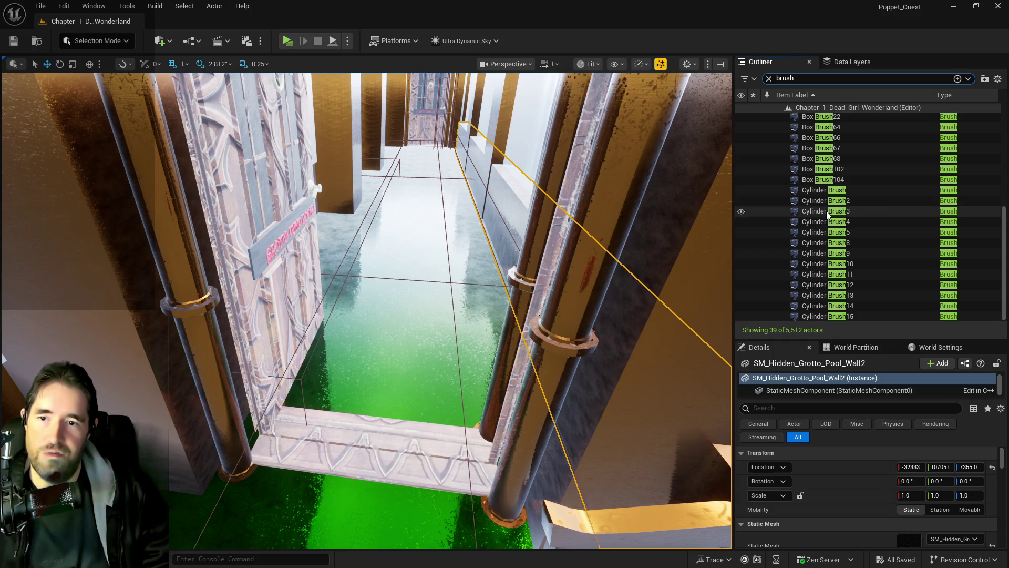
pyautogui.doubleClick(814, 315)
pyautogui.moveTo(368, 310)
pyautogui.mouseDown()
pyautogui.moveTo(410, 295)
pyautogui.moveTo(389, 326)
pyautogui.moveTo(294, 315)
pyautogui.moveTo(493, 294)
pyautogui.mouseUp()
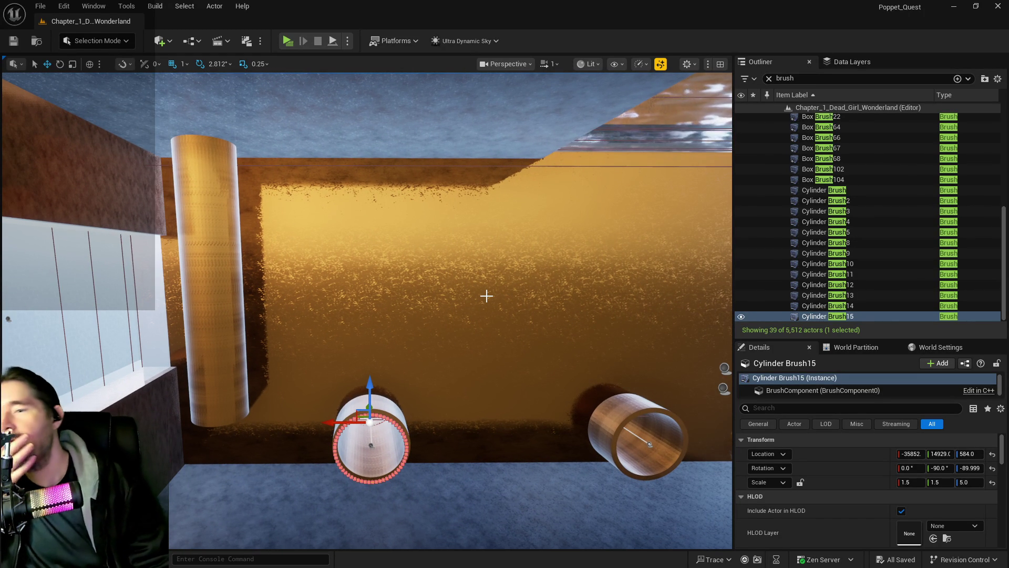
pyautogui.moveTo(486, 296); pyautogui.dragTo(476, 286)
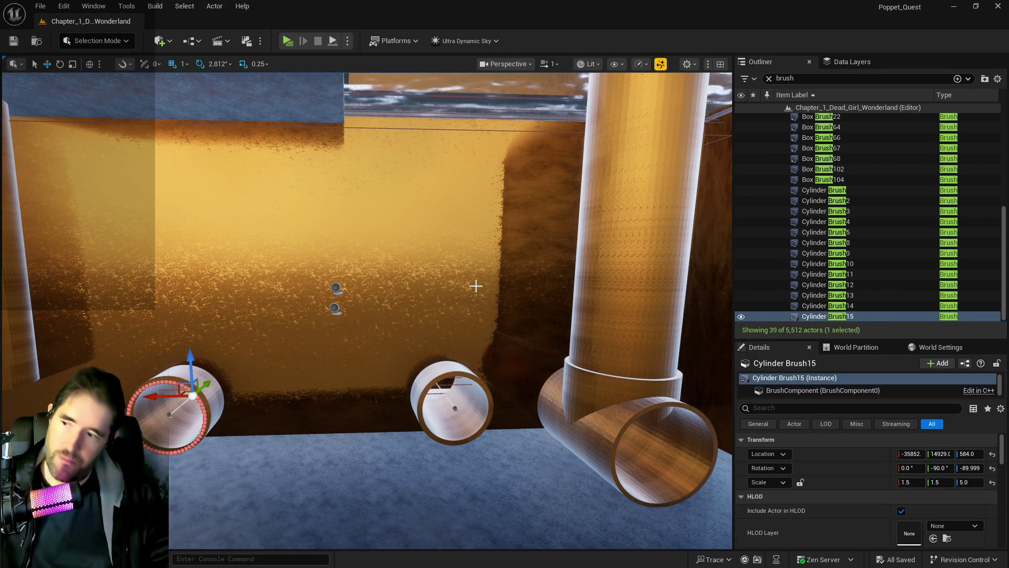
pyautogui.click(443, 369)
pyautogui.moveTo(443, 369); pyautogui.dragTo(426, 361)
pyautogui.keyDown('ctrl'); pyautogui.click(426, 364); pyautogui.keyUp('ctrl')
pyautogui.moveTo(498, 392); pyautogui.dragTo(498, 392)
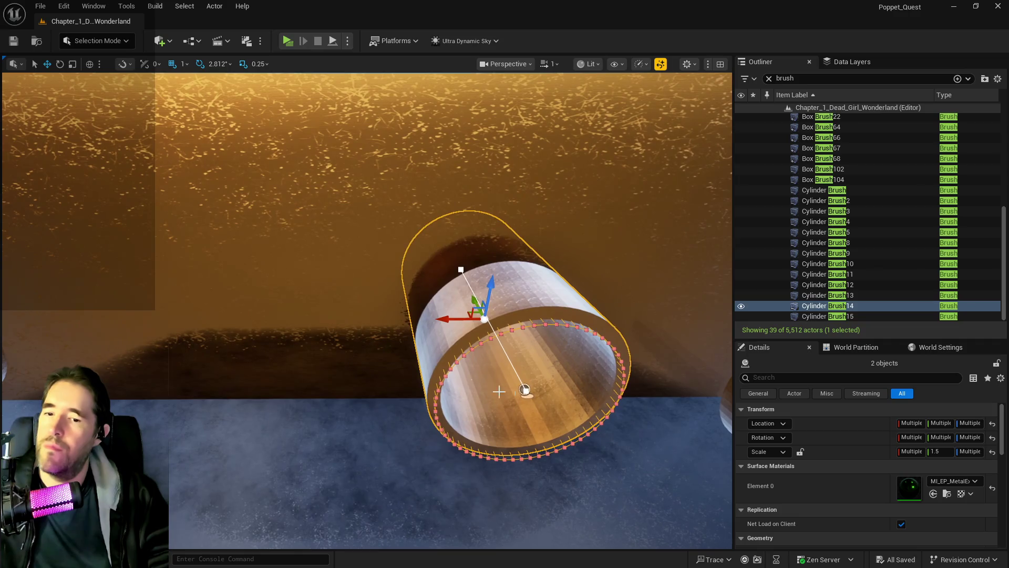
pyautogui.scroll(-2, 812, 435)
pyautogui.click(766, 502)
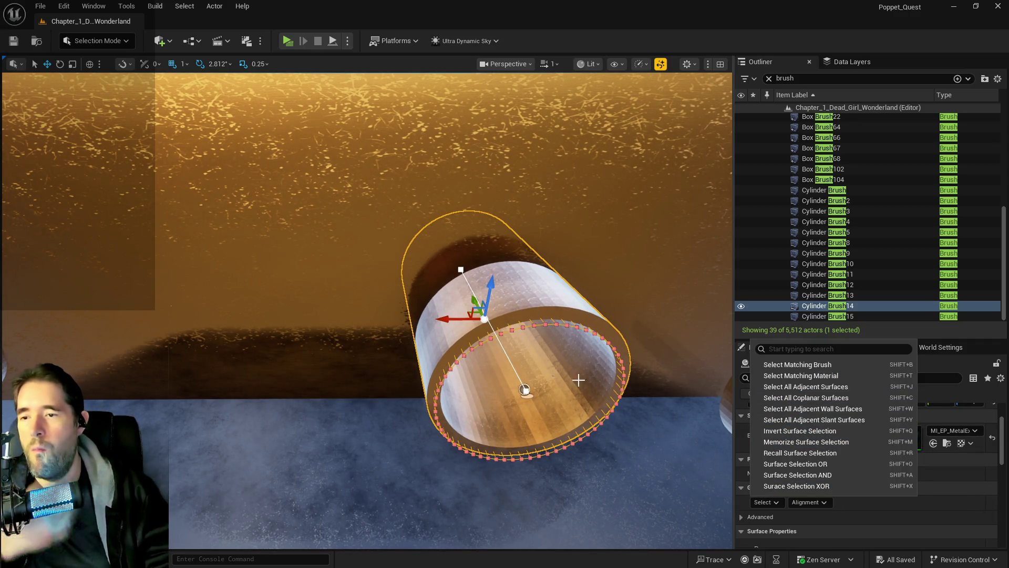
pyautogui.click(533, 326)
pyautogui.moveTo(524, 390); pyautogui.dragTo(561, 419)
pyautogui.moveTo(484, 339); pyautogui.dragTo(482, 339)
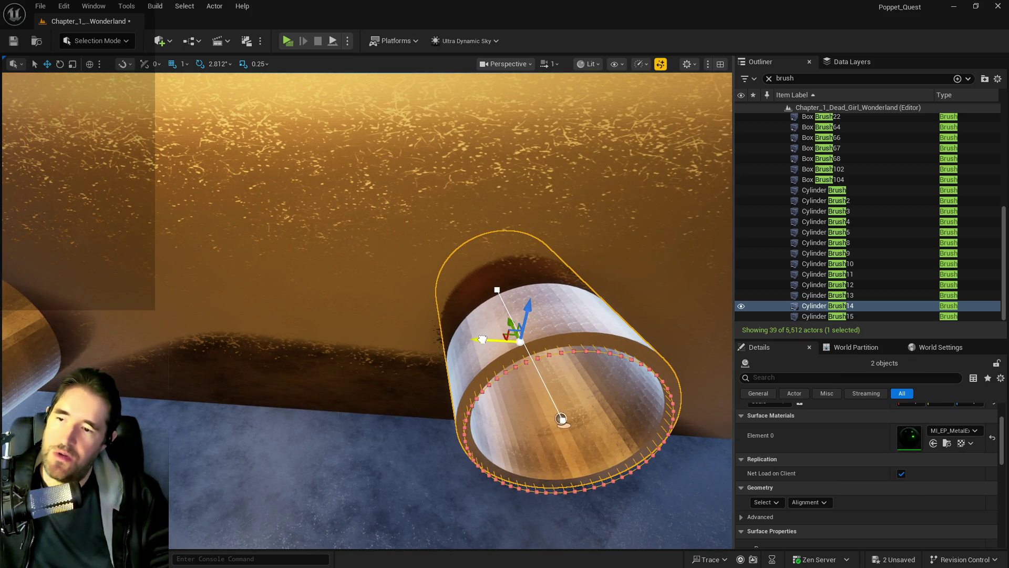
pyautogui.keyDown('alt'); pyautogui.moveTo(483, 339); pyautogui.dragTo(219, 313); pyautogui.keyUp('alt')
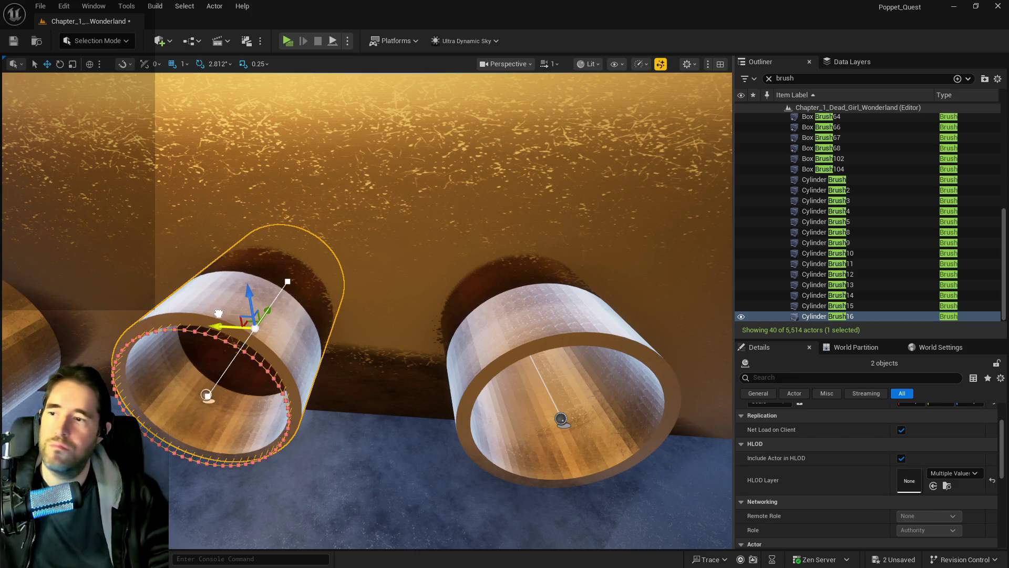
pyautogui.moveTo(218, 313)
pyautogui.keyDown('alt'); pyautogui.mouseDown()
pyautogui.moveTo(305, 252)
pyautogui.moveTo(333, 213)
pyautogui.moveTo(313, 213)
pyautogui.moveTo(257, 303)
pyautogui.mouseUp(); pyautogui.keyUp('alt')
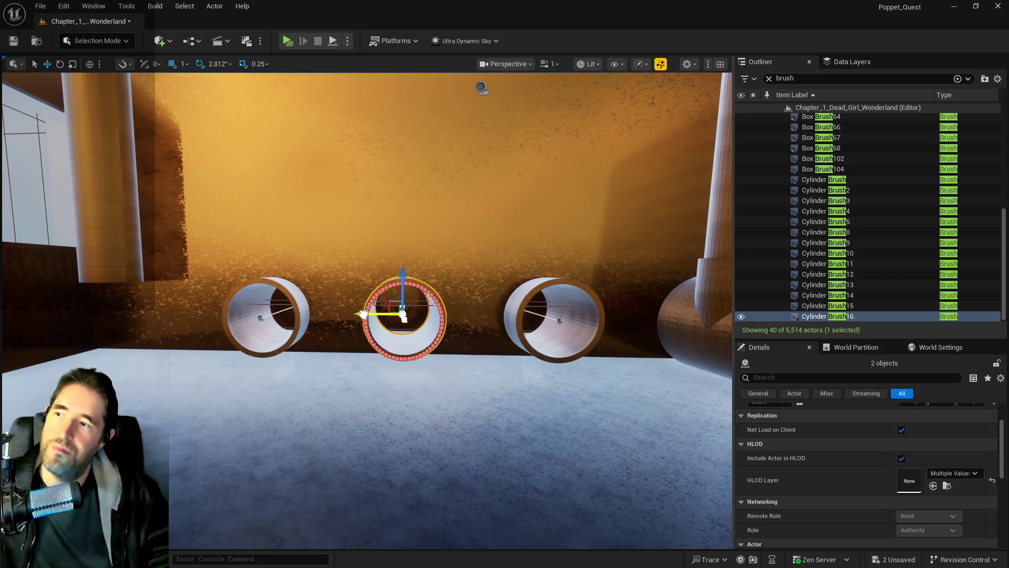
pyautogui.keyDown('alt'); pyautogui.moveTo(404, 317); pyautogui.dragTo(367, 252); pyautogui.keyUp('alt')
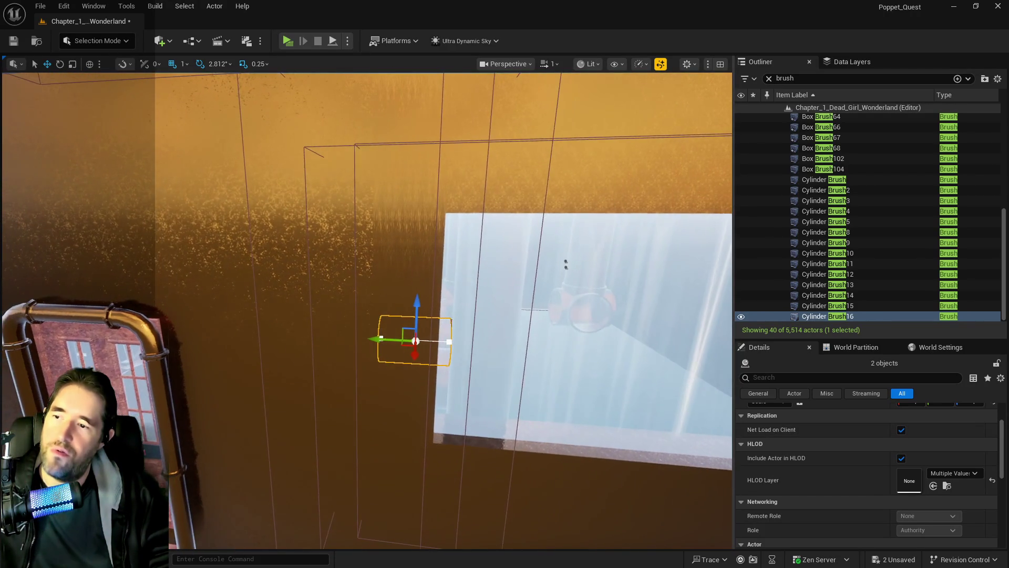
pyautogui.keyDown('alt'); pyautogui.moveTo(367, 253); pyautogui.dragTo(347, 236); pyautogui.keyUp('alt')
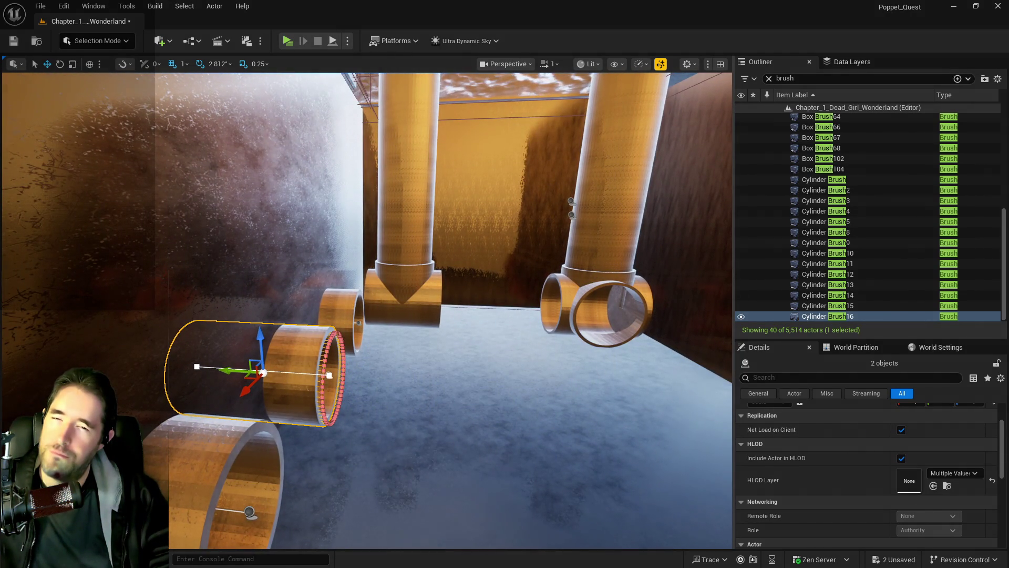
pyautogui.keyDown('alt'); pyautogui.moveTo(347, 236); pyautogui.dragTo(315, 223); pyautogui.keyUp('alt')
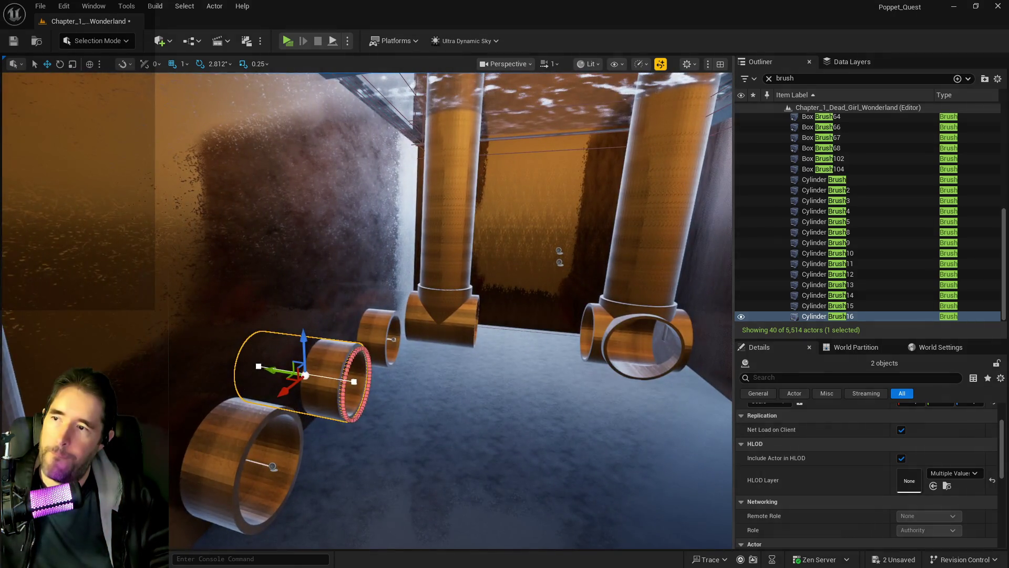
pyautogui.click(252, 359)
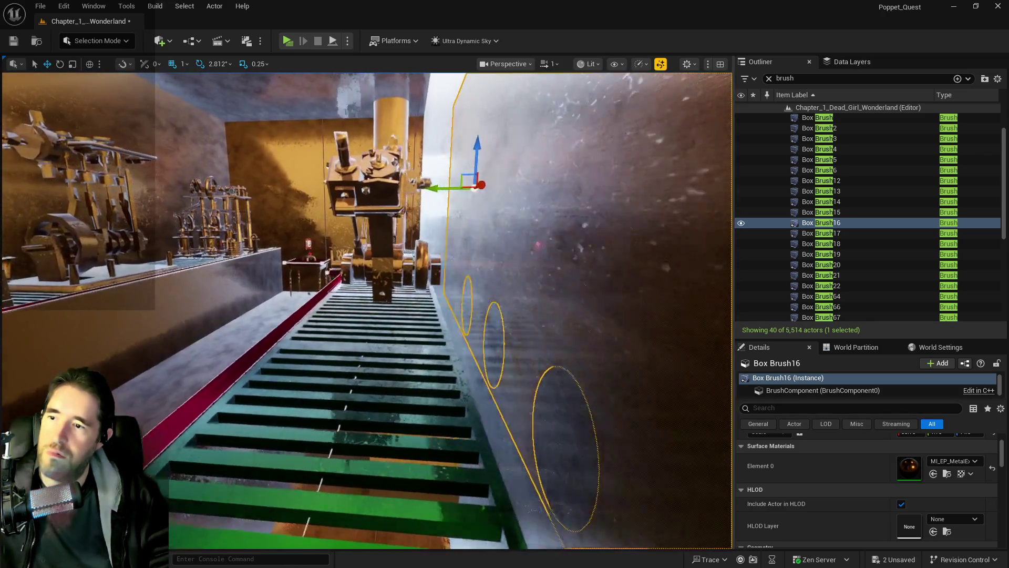
# Step: Delete the leftover Box Brush16 wall
pyautogui.press('f')
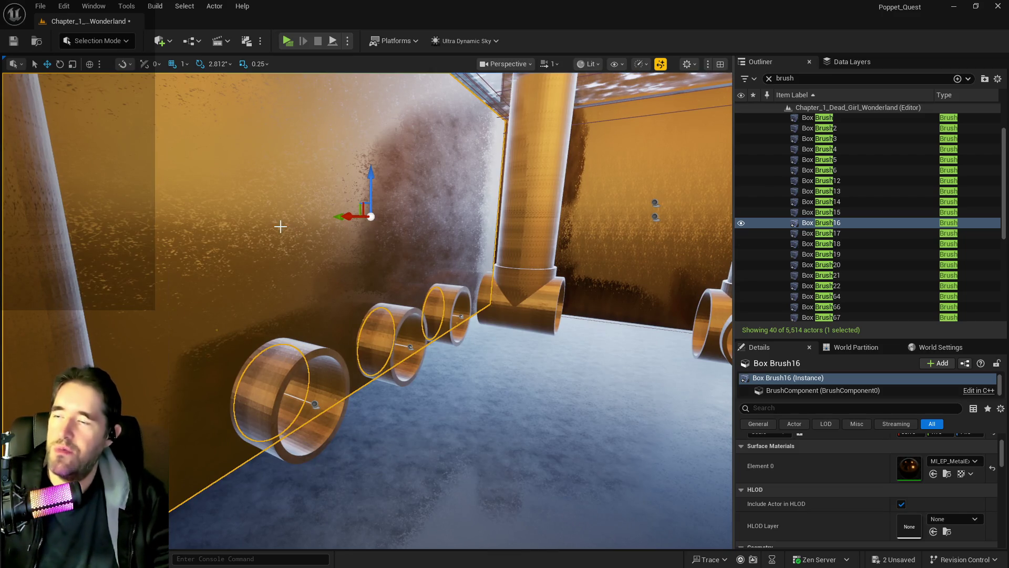
pyautogui.press('Delete')
pyautogui.moveTo(293, 233)
pyautogui.mouseDown()
pyautogui.moveTo(210, 236)
pyautogui.moveTo(195, 213)
pyautogui.mouseUp()
# Step: Give Box Brush17 the MI_EP_MetalEx brown metal material and select its adjacent surfaces
pyautogui.click(525, 263)
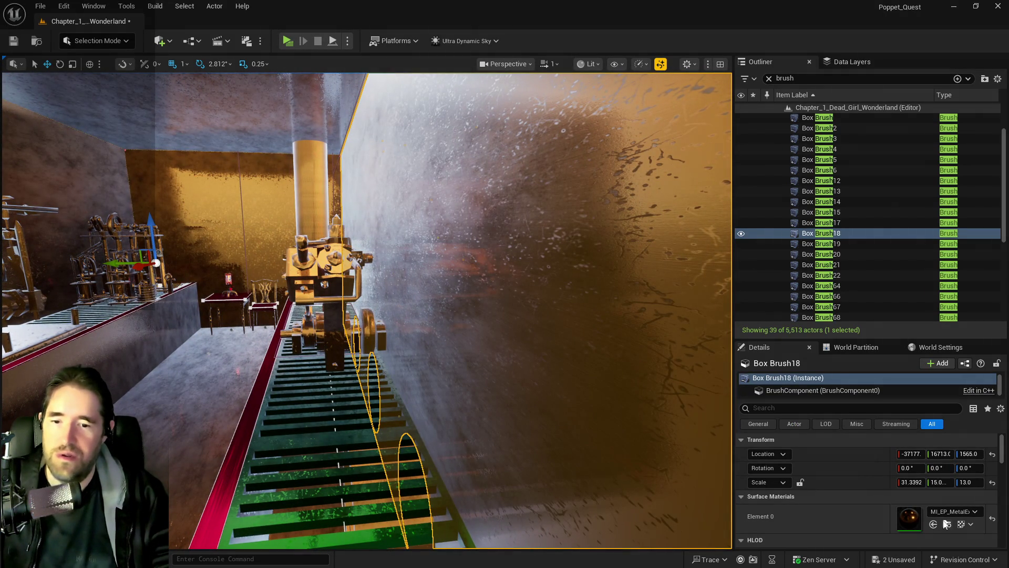
pyautogui.moveTo(638, 394); pyautogui.dragTo(691, 377)
pyautogui.click(820, 223)
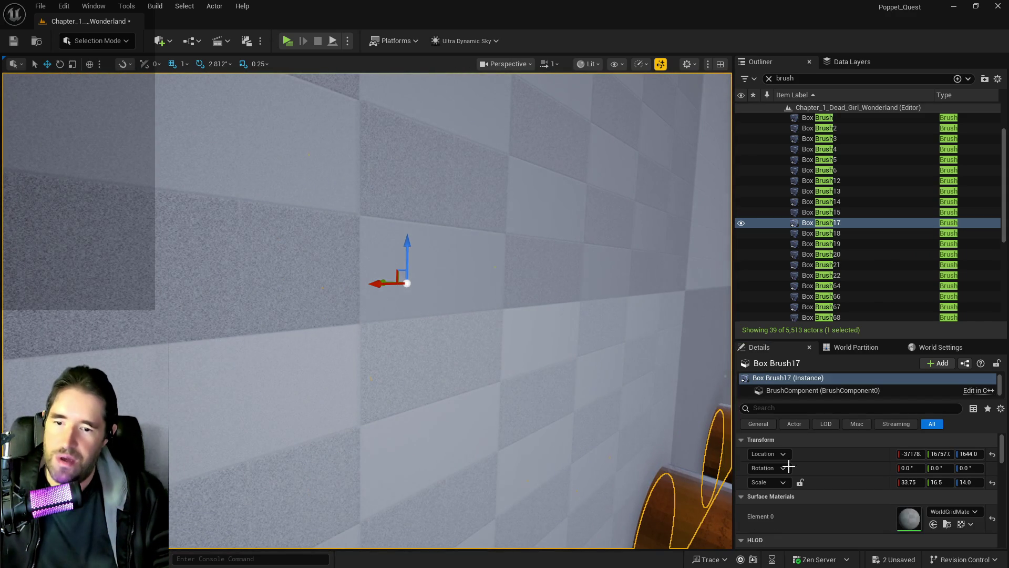
pyautogui.click(933, 524)
pyautogui.scroll(-3, 857, 497)
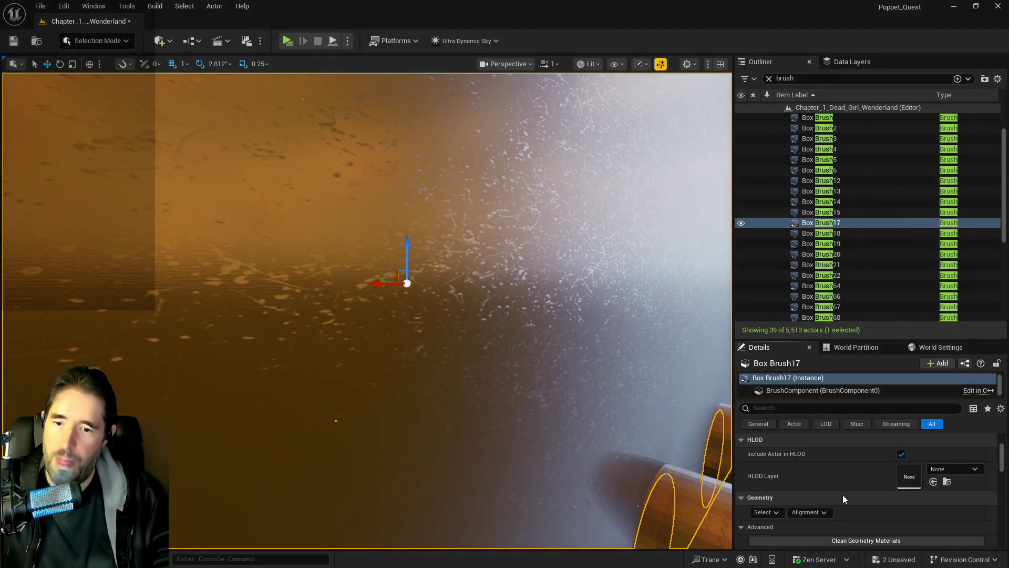
pyautogui.click(766, 512)
pyautogui.click(779, 400)
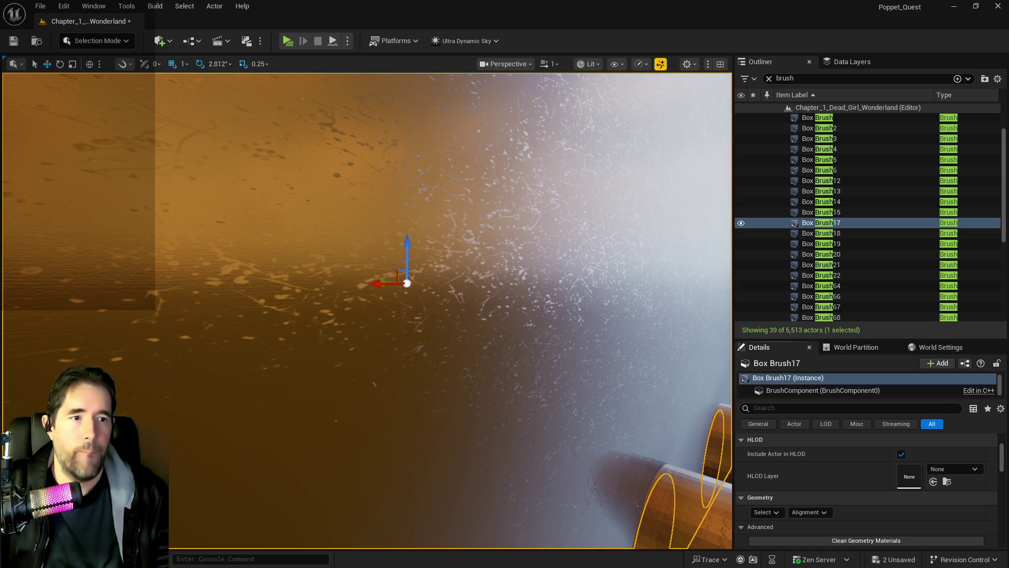
# Step: Fly around the machine area, corridor and pipes to inspect the walls
pyautogui.press('d')
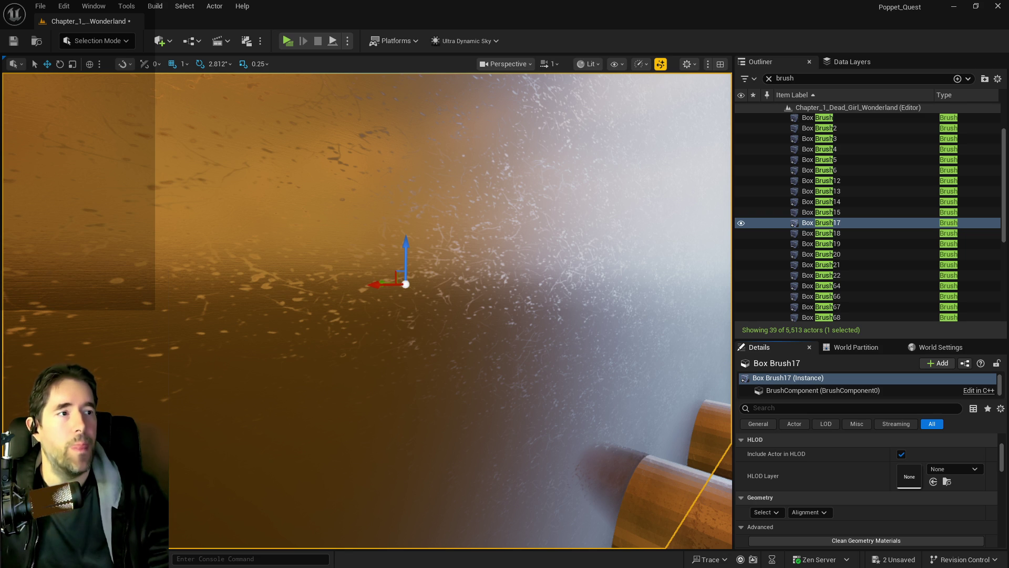
pyautogui.moveTo(713, 238); pyautogui.dragTo(726, 244)
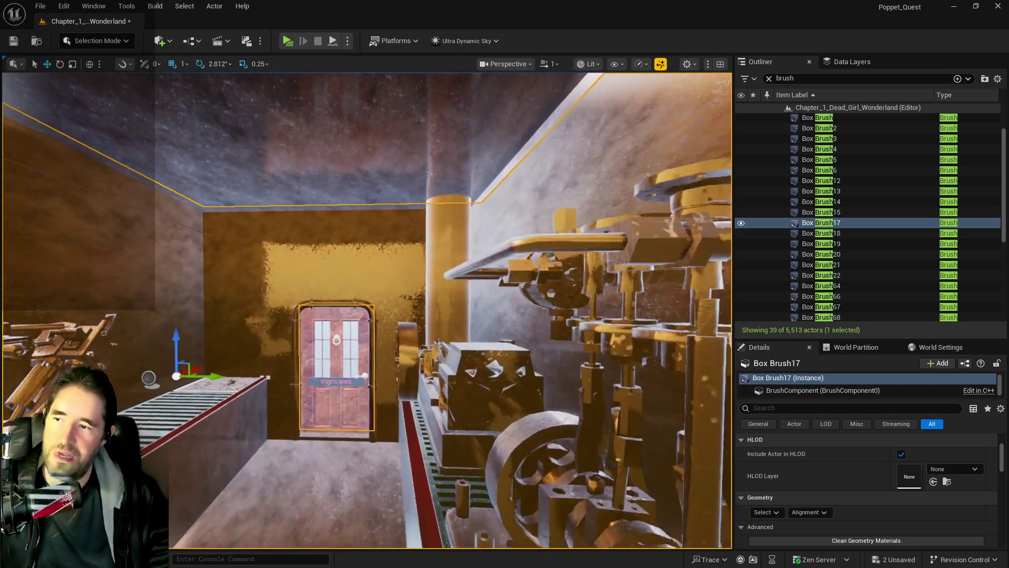
pyautogui.moveTo(726, 244); pyautogui.dragTo(726, 244)
pyautogui.moveTo(346, 237); pyautogui.dragTo(296, 233)
pyautogui.moveTo(416, 226); pyautogui.dragTo(417, 226)
pyautogui.moveTo(420, 294); pyautogui.dragTo(451, 295)
pyautogui.moveTo(386, 265); pyautogui.dragTo(386, 266)
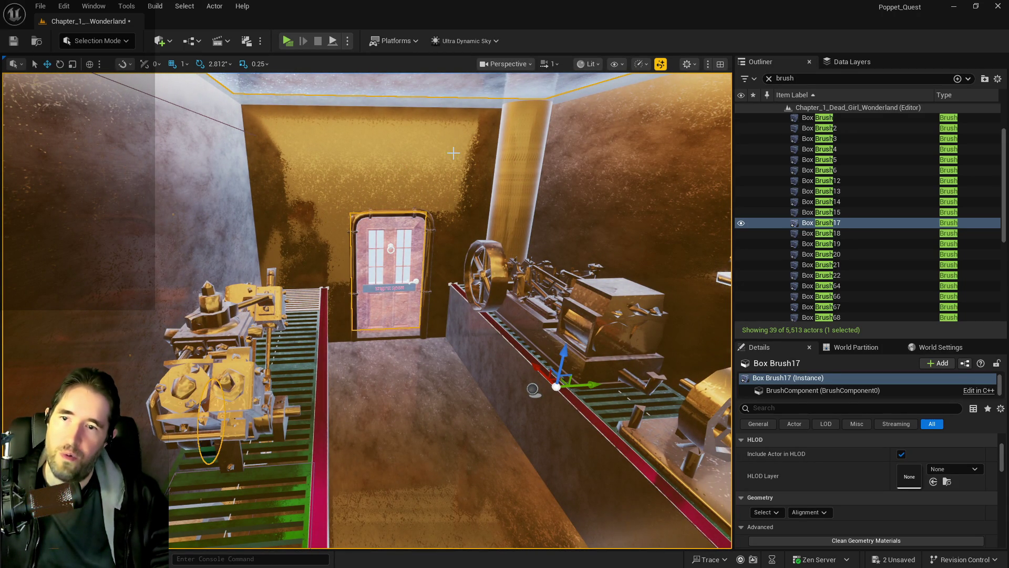
pyautogui.moveTo(621, 195); pyautogui.dragTo(621, 195)
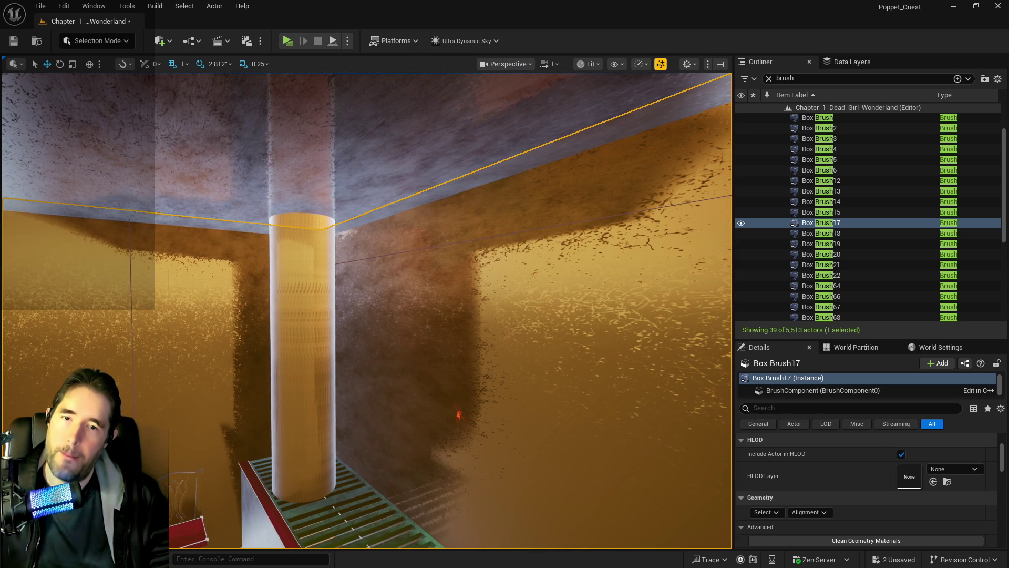
pyautogui.moveTo(430, 175); pyautogui.dragTo(430, 175)
# Step: Roll back via Undo History to the Select Brush Surface entry before Delete Elements
pyautogui.click(64, 6)
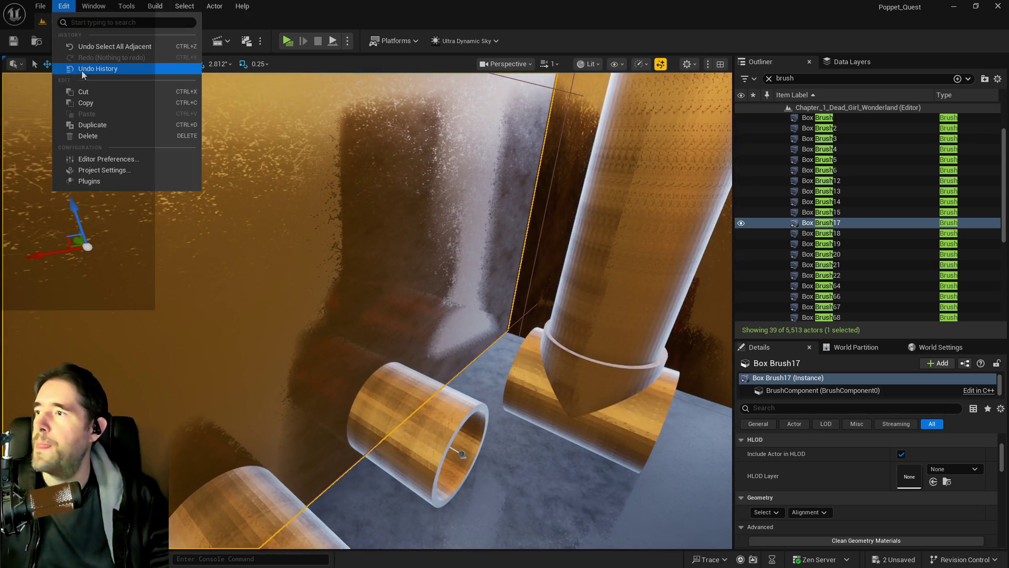
pyautogui.click(84, 68)
pyautogui.moveTo(936, 191); pyautogui.dragTo(609, 184)
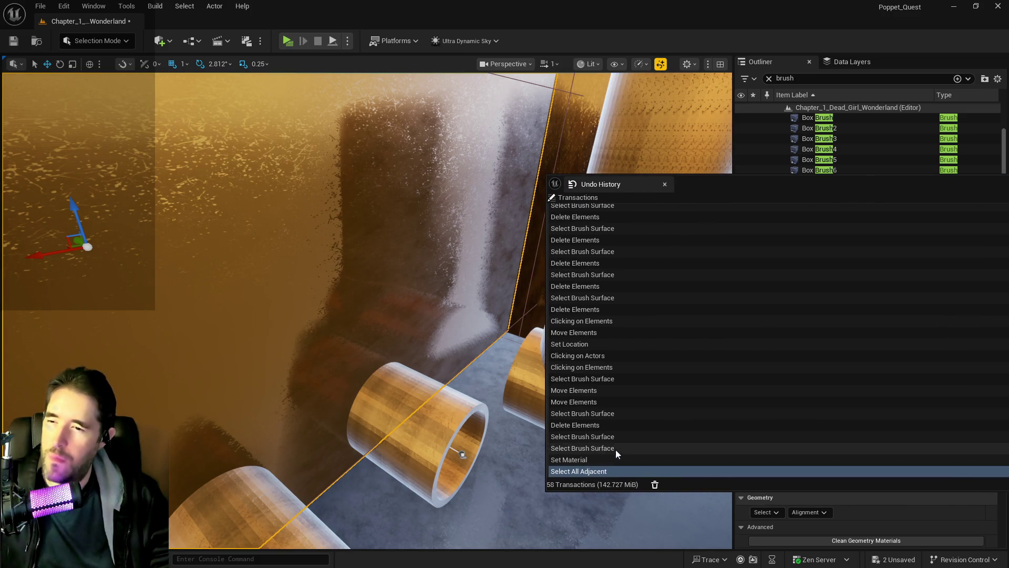
pyautogui.click(592, 418)
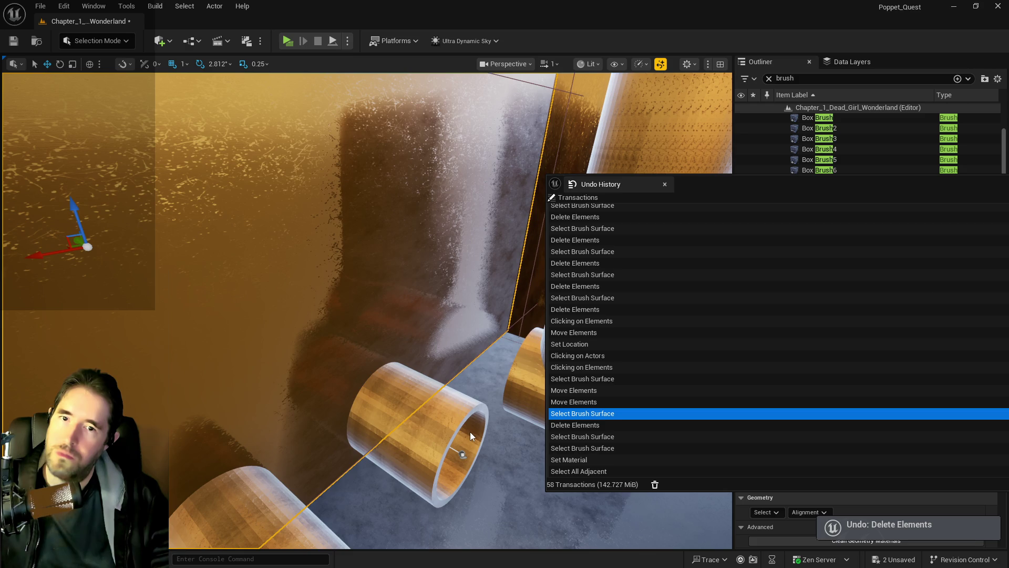
# Step: Select the Engine Room door and the brush surface behind it, then close Undo History
pyautogui.moveTo(466, 429)
pyautogui.mouseDown()
pyautogui.moveTo(452, 388)
pyautogui.moveTo(306, 337)
pyautogui.mouseUp()
pyautogui.click(306, 337)
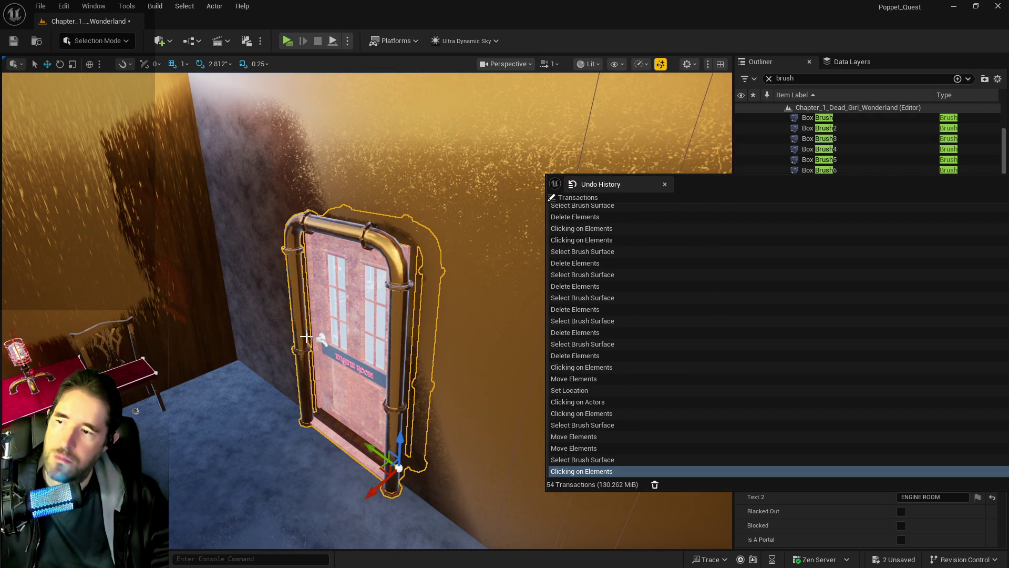
pyautogui.click(320, 329)
pyautogui.moveTo(320, 329)
pyautogui.mouseDown()
pyautogui.moveTo(331, 333)
pyautogui.moveTo(320, 328)
pyautogui.mouseUp()
pyautogui.click(664, 184)
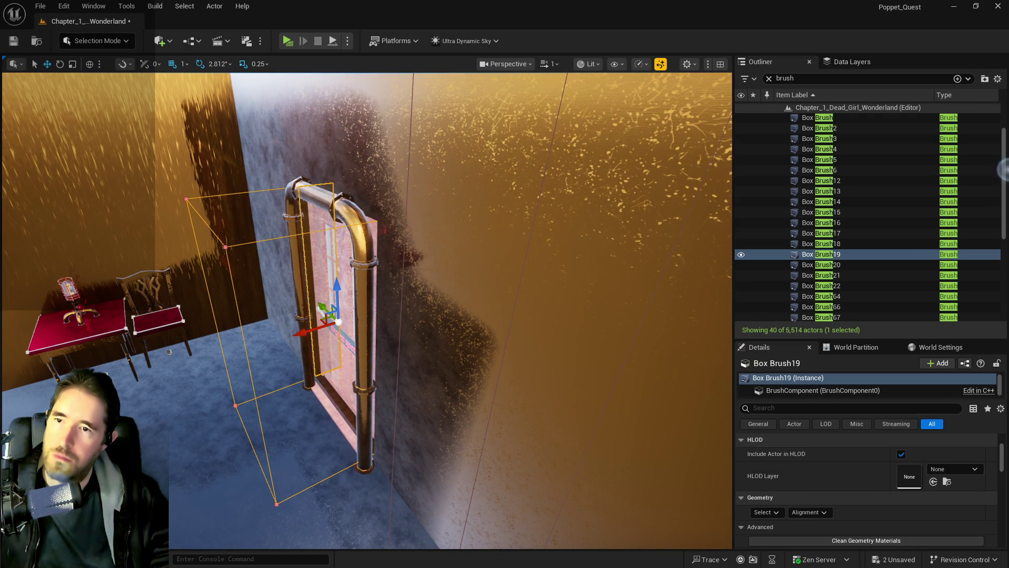
# Step: Survey the window wall near the Engine Room door and select the Box Brush16 wall
pyautogui.moveTo(632, 342); pyautogui.dragTo(615, 336)
pyautogui.moveTo(294, 355)
pyautogui.mouseDown()
pyautogui.moveTo(337, 356)
pyautogui.moveTo(302, 345)
pyautogui.mouseUp()
pyautogui.click(293, 355)
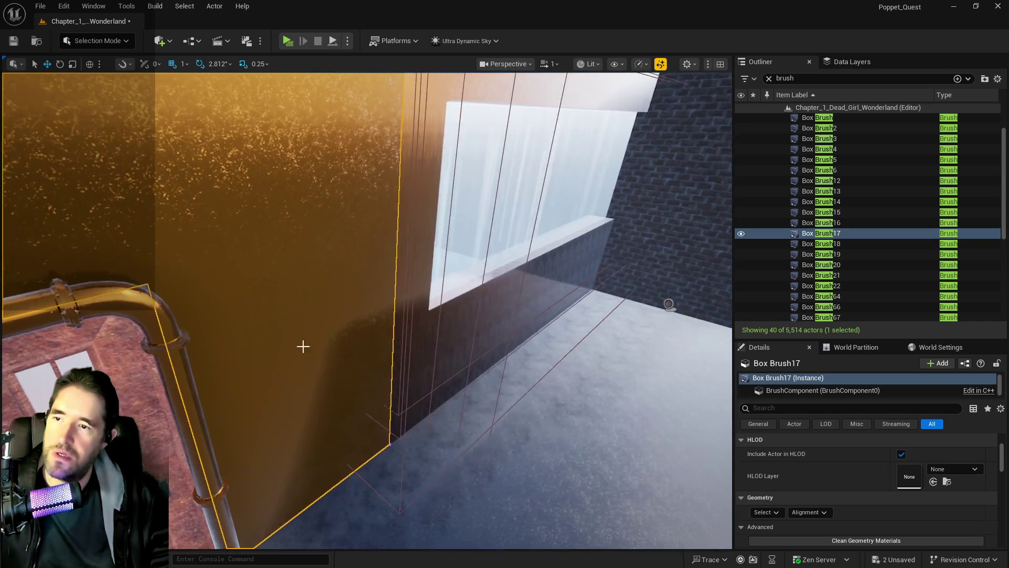
pyautogui.click(515, 303)
pyautogui.moveTo(515, 303); pyautogui.dragTo(462, 221)
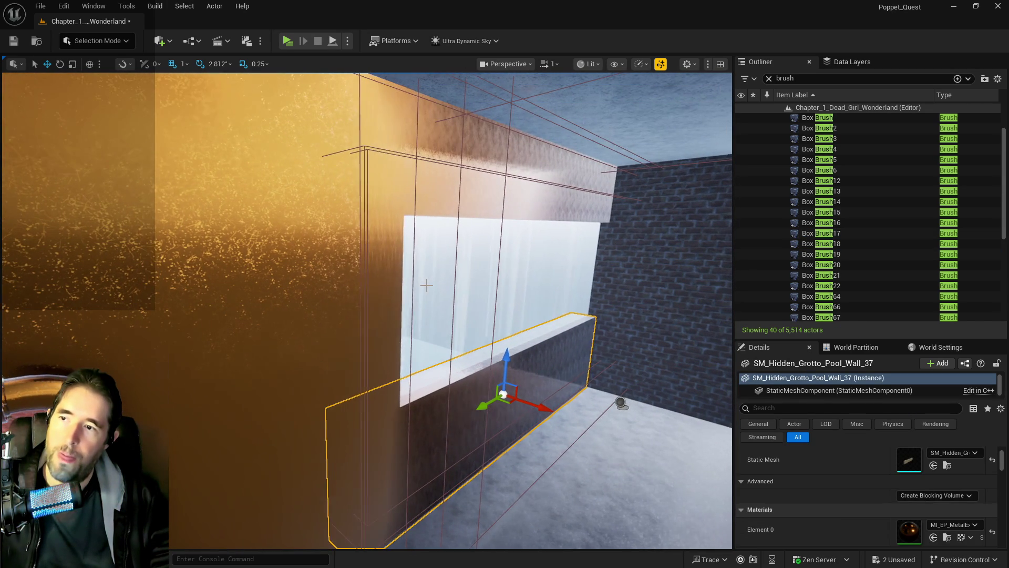
pyautogui.click(448, 189)
pyautogui.click(448, 190)
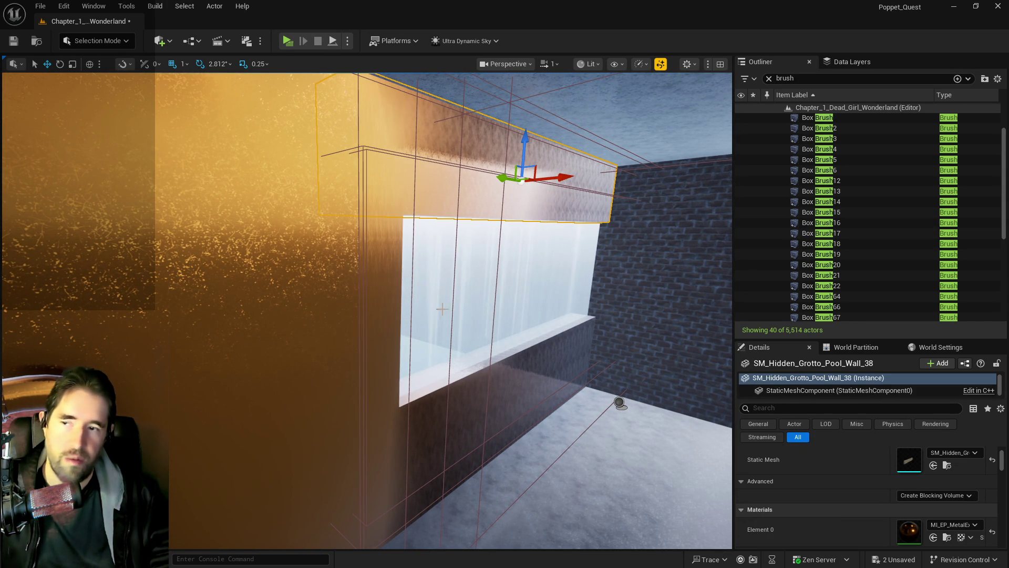
pyautogui.moveTo(420, 408)
pyautogui.mouseDown()
pyautogui.moveTo(353, 402)
pyautogui.moveTo(369, 416)
pyautogui.moveTo(376, 368)
pyautogui.moveTo(355, 384)
pyautogui.moveTo(412, 268)
pyautogui.moveTo(428, 287)
pyautogui.moveTo(488, 232)
pyautogui.mouseUp()
pyautogui.click(412, 268)
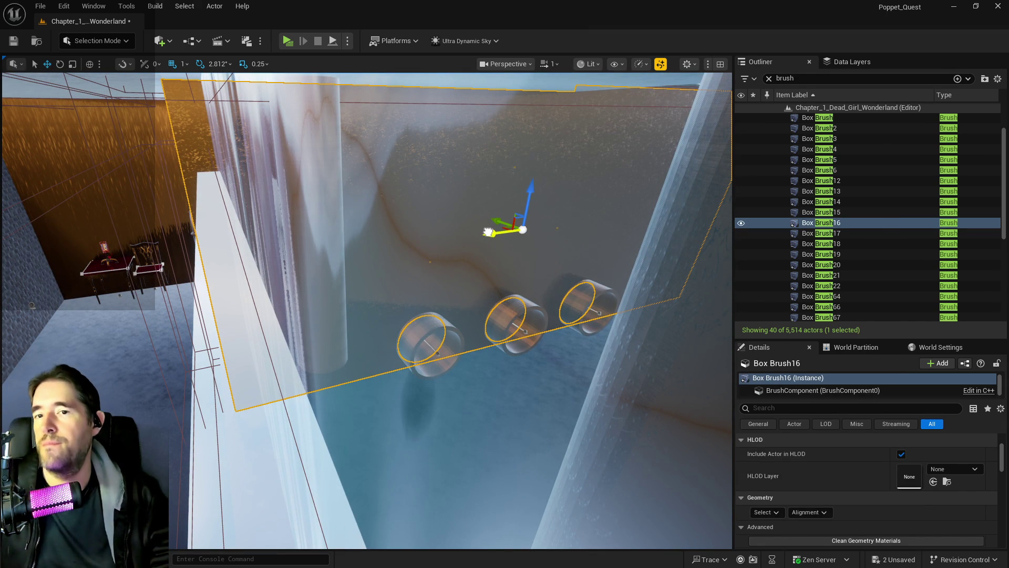
# Step: Duplicate Box Brush16, rotate the copy 90 degrees and slide it down along the wall
pyautogui.moveTo(488, 232); pyautogui.dragTo(277, 285)
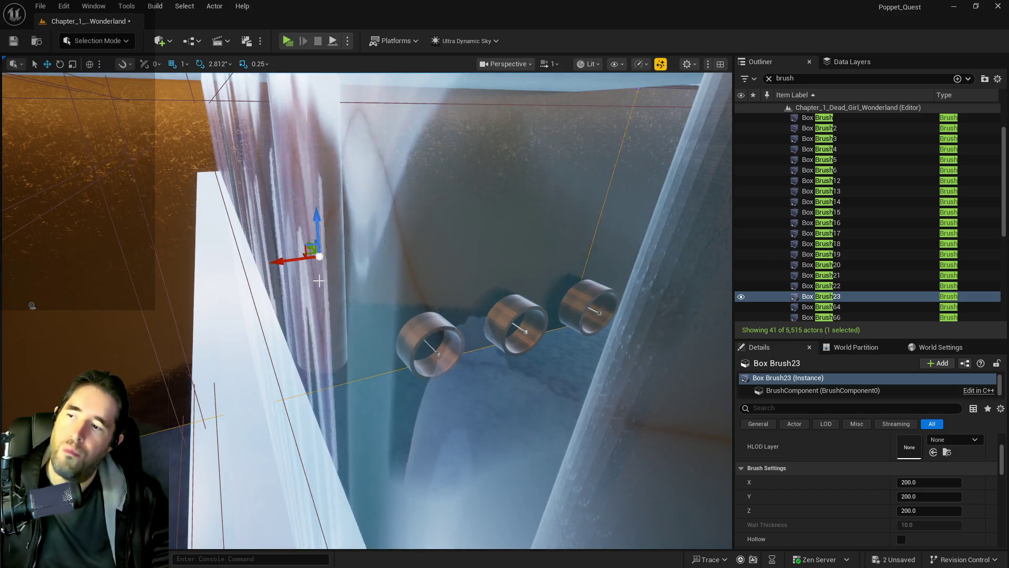
pyautogui.press('e')
pyautogui.moveTo(260, 263)
pyautogui.mouseDown()
pyautogui.moveTo(247, 278)
pyautogui.moveTo(265, 294)
pyautogui.mouseUp()
pyautogui.moveTo(265, 246); pyautogui.dragTo(301, 239)
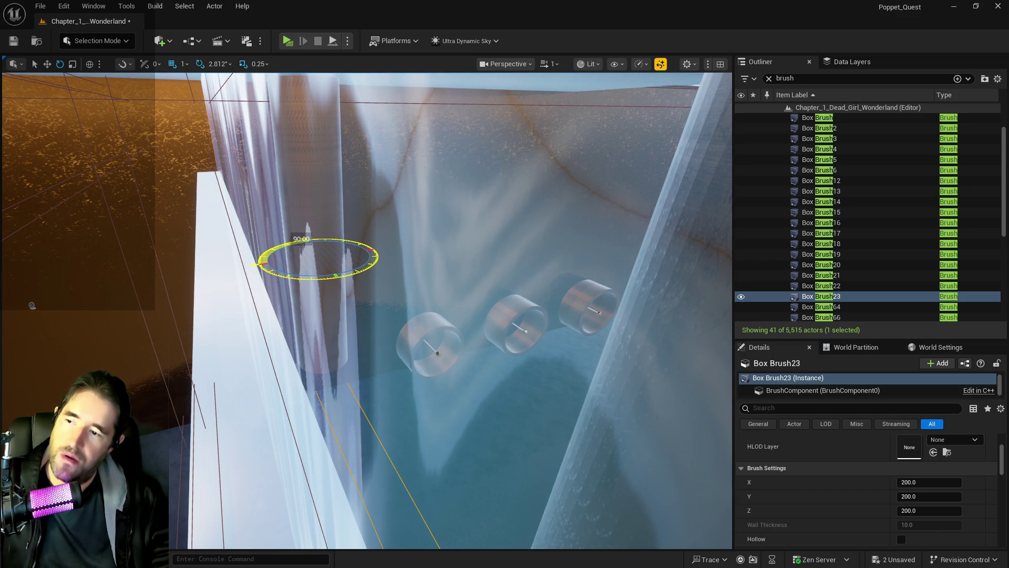
pyautogui.moveTo(301, 279)
pyautogui.mouseDown()
pyautogui.moveTo(263, 263)
pyautogui.moveTo(247, 274)
pyautogui.mouseUp()
pyautogui.moveTo(561, 455)
pyautogui.mouseDown()
pyautogui.moveTo(552, 442)
pyautogui.moveTo(561, 454)
pyautogui.mouseUp()
pyautogui.press('f')
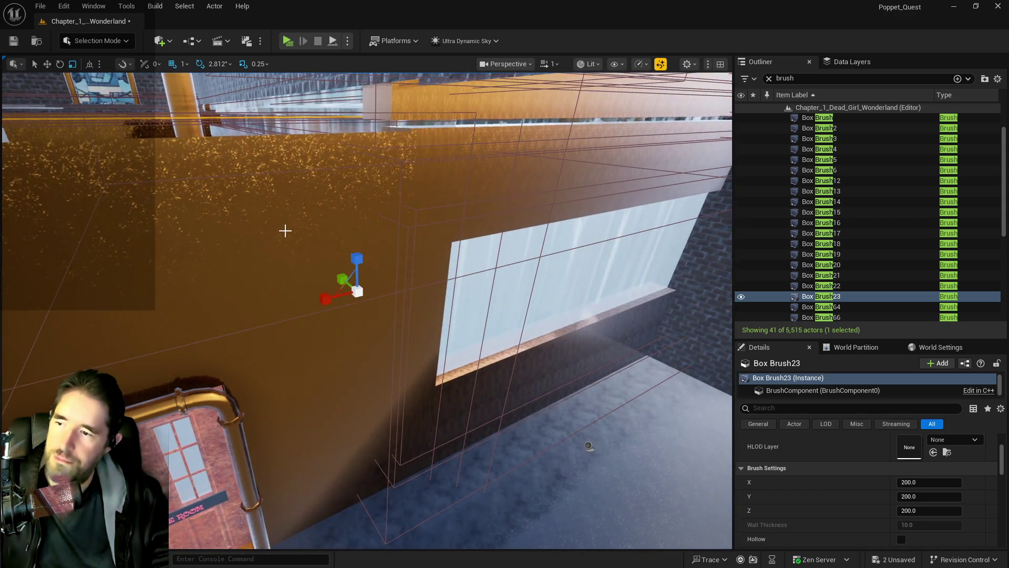
pyautogui.moveTo(424, 322)
pyautogui.mouseDown()
pyautogui.moveTo(537, 409)
pyautogui.moveTo(520, 408)
pyautogui.moveTo(515, 158)
pyautogui.moveTo(484, 154)
pyautogui.mouseUp()
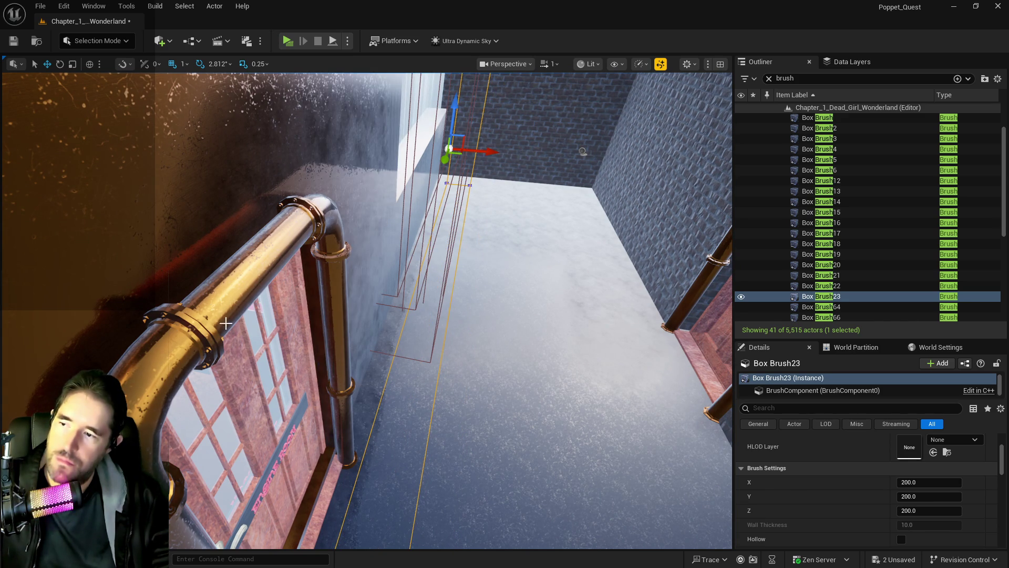
# Step: Locate Box Brush17 and Box Brush19 by the Engine Room door in the Outliner
pyautogui.click(319, 299)
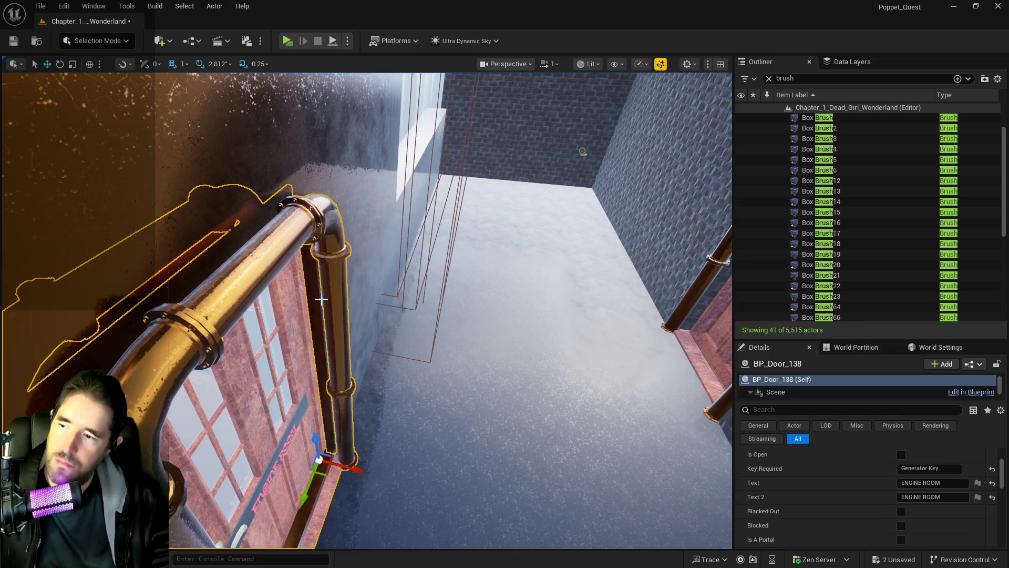
pyautogui.click(320, 299)
pyautogui.doubleClick(820, 233)
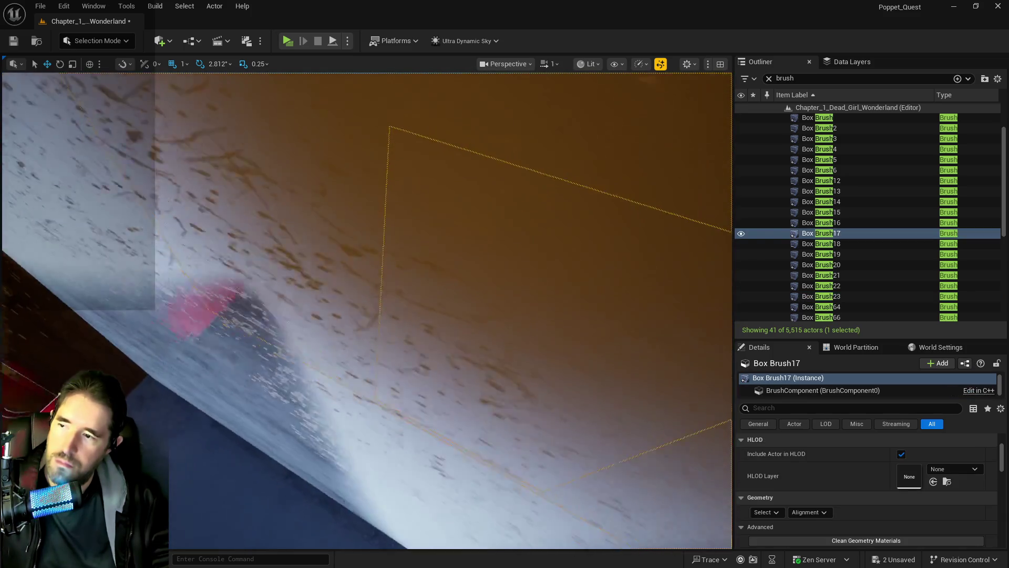
pyautogui.click(320, 310)
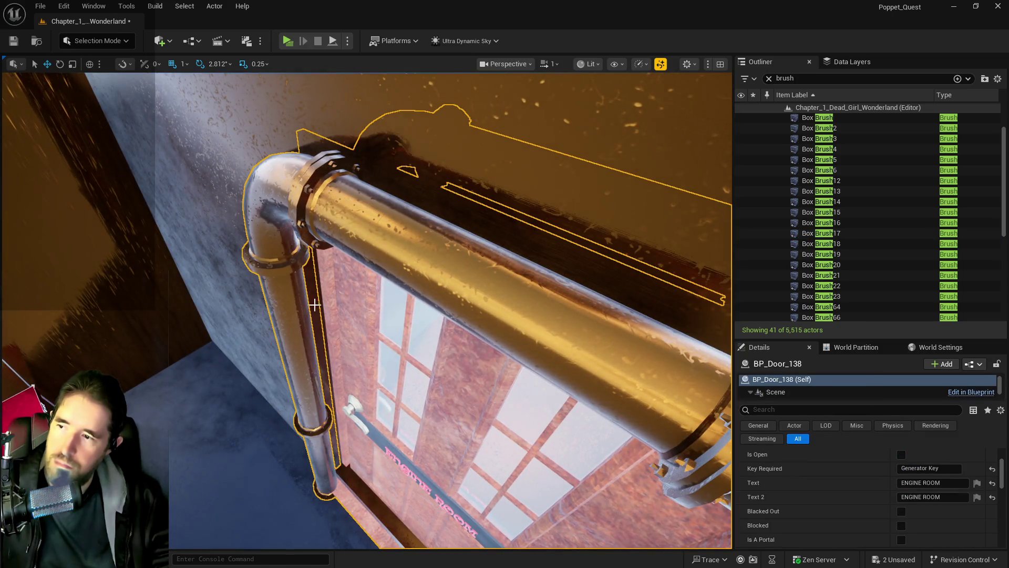
pyautogui.doubleClick(819, 254)
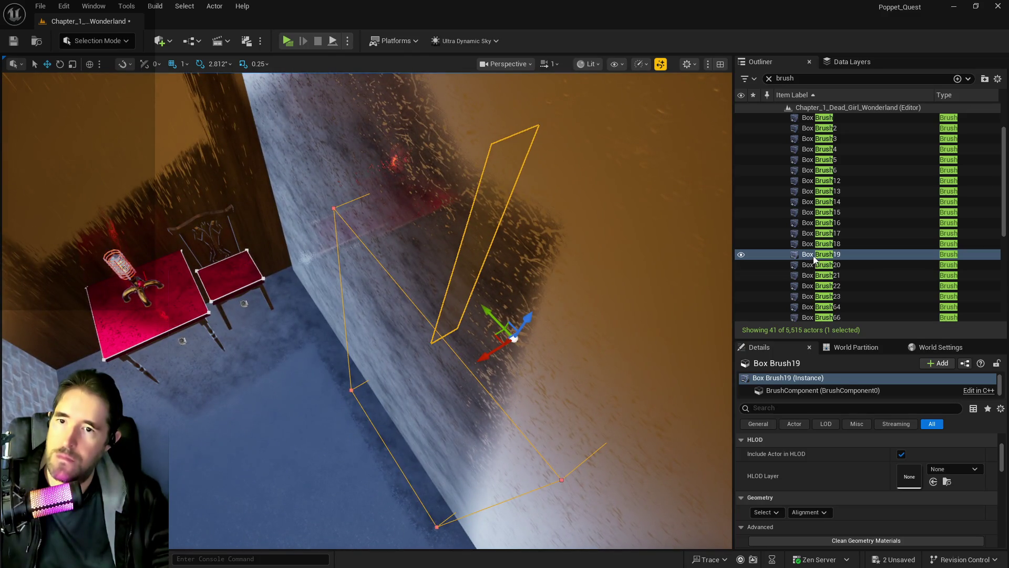
# Step: Duplicate Box Brush19 from its Outliner menu, then delete the original and select Box Brush17
pyautogui.rightClick(815, 255)
pyautogui.moveTo(852, 341)
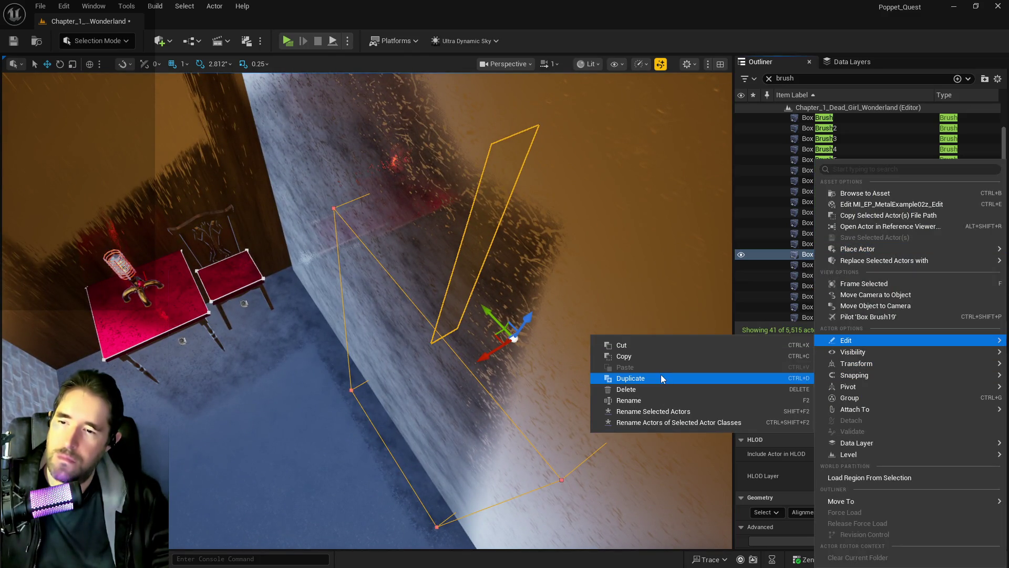
pyautogui.click(660, 374)
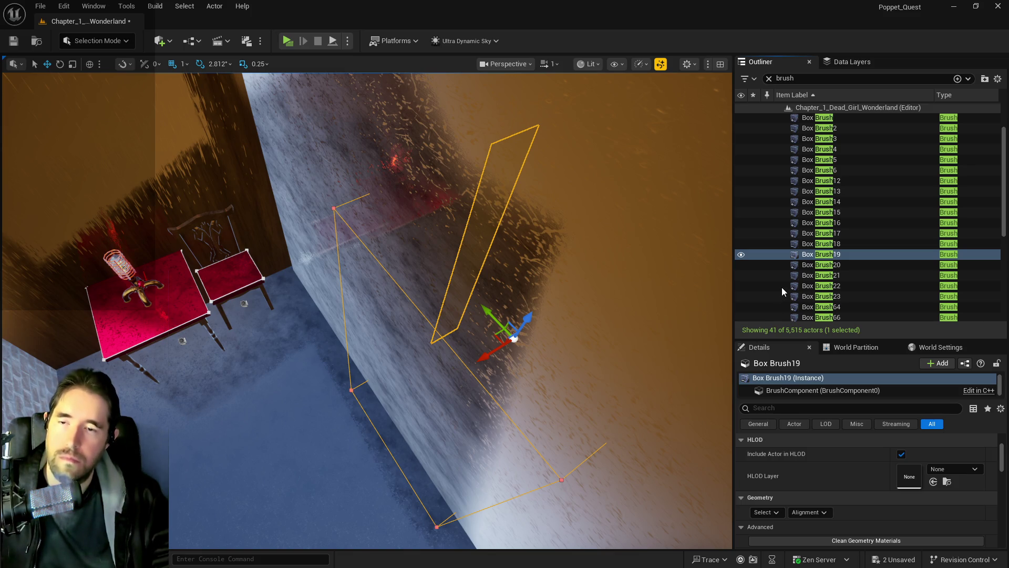
pyautogui.click(805, 258)
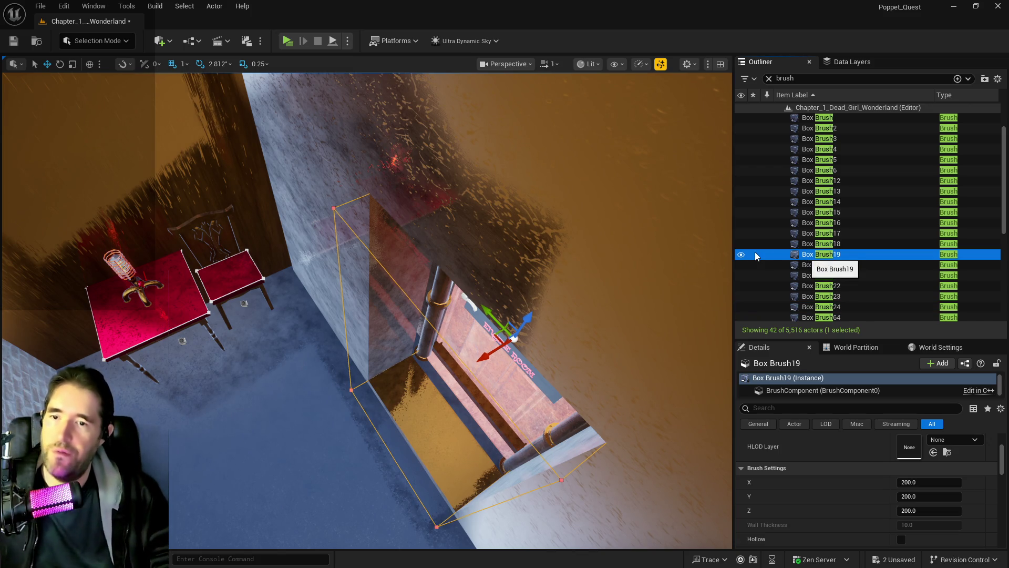
pyautogui.press('Delete')
pyautogui.scroll(2, 526, 341)
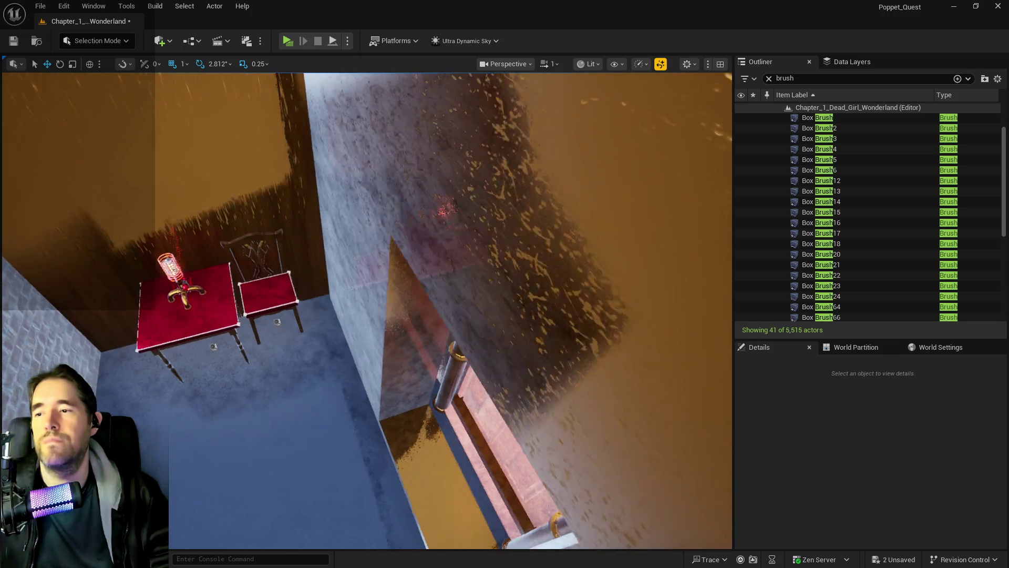
pyautogui.click(521, 320)
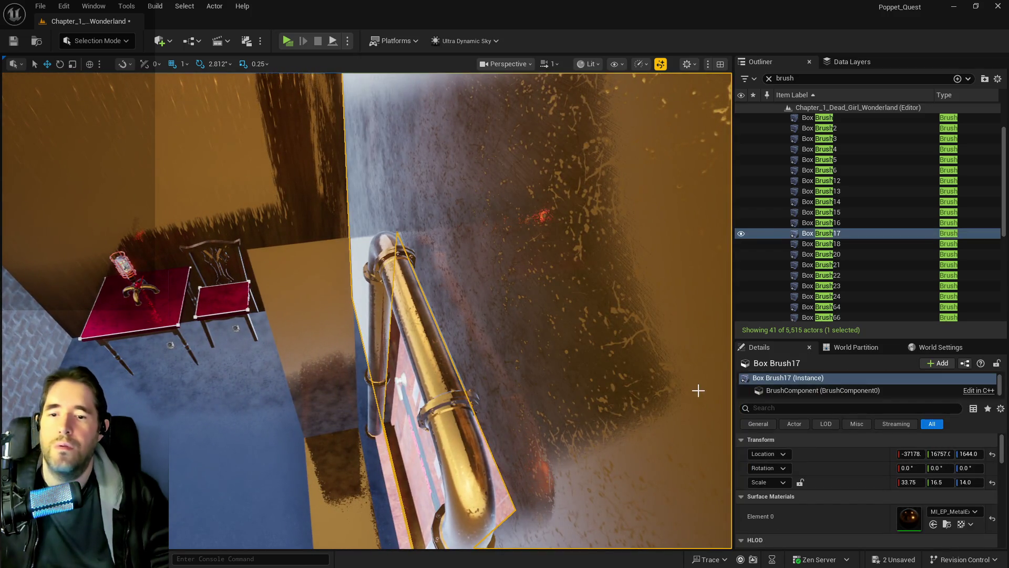
# Step: Delete the Box Brush18 wall brush in the engine room
pyautogui.press('f')
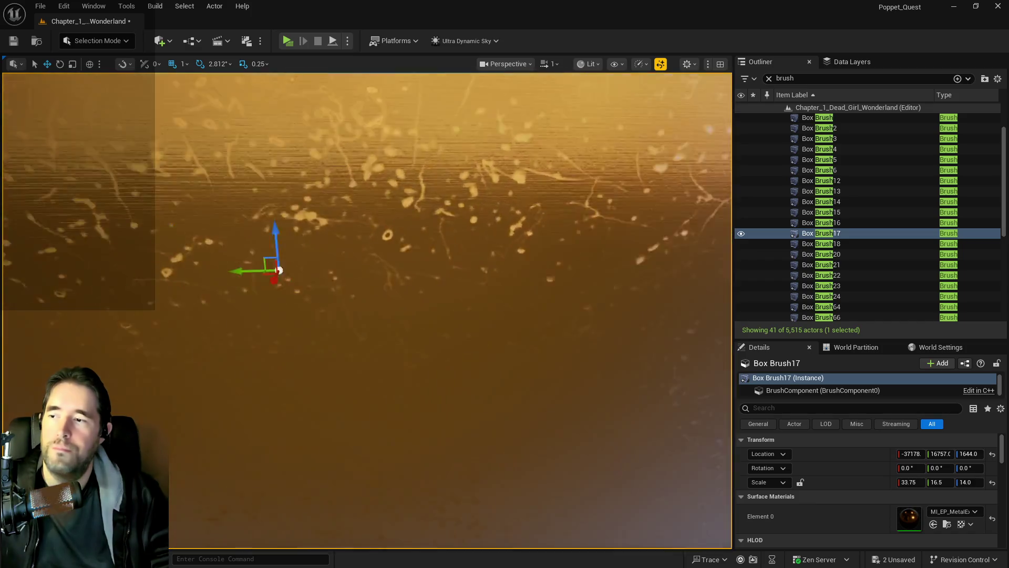
pyautogui.click(500, 326)
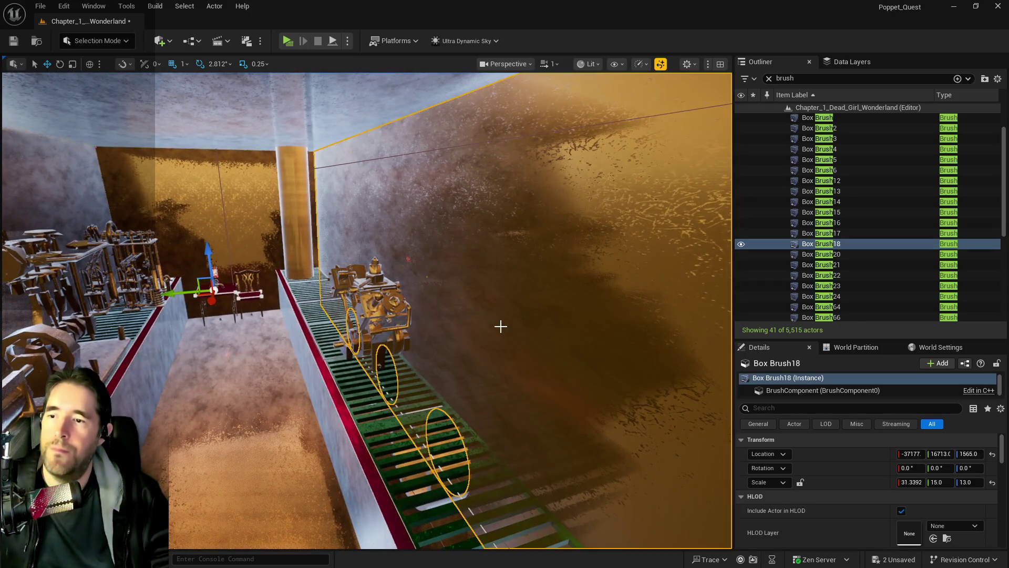
pyautogui.moveTo(500, 326); pyautogui.dragTo(318, 290)
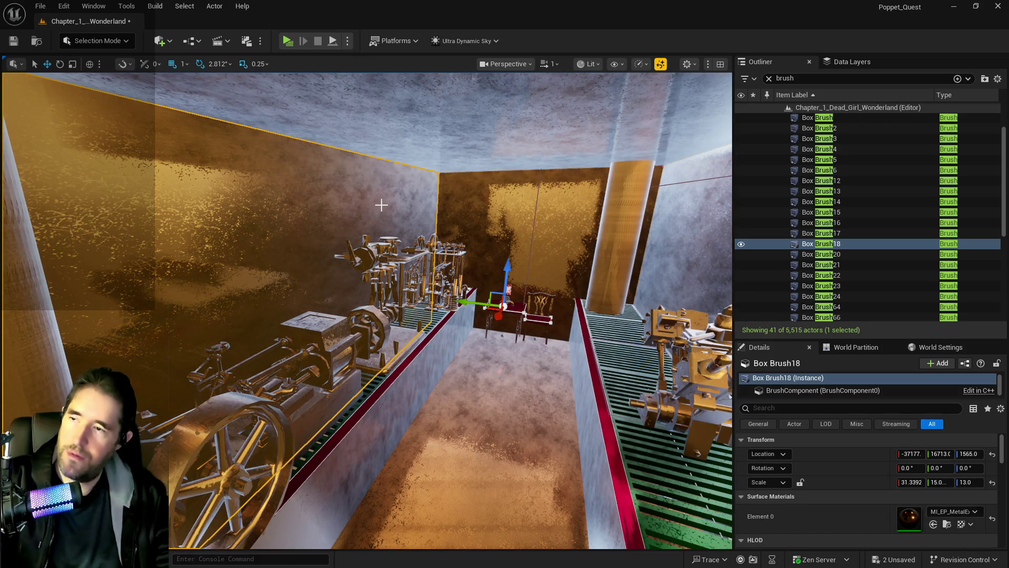
pyautogui.press('Delete')
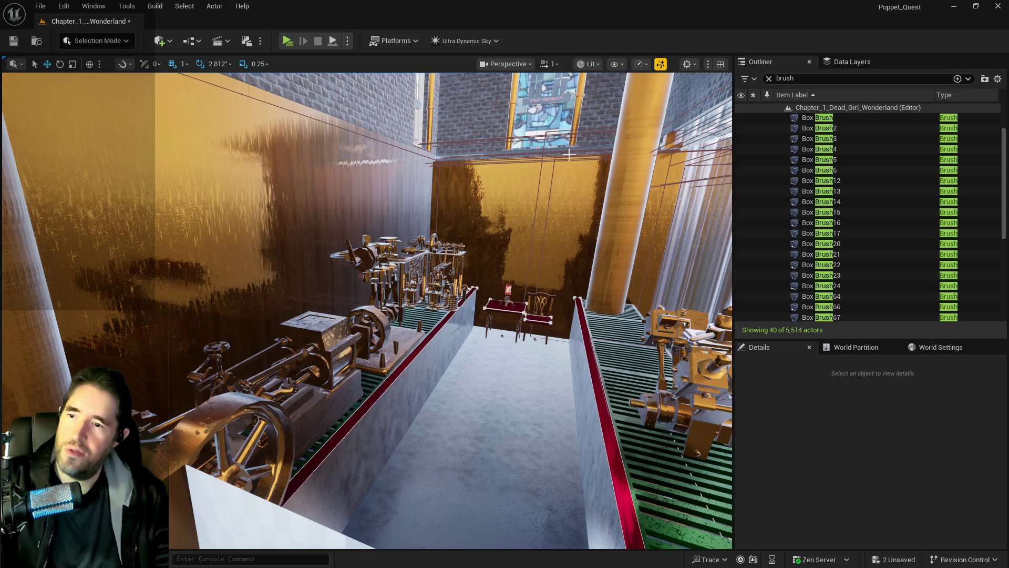
# Step: Fly around the rooms, focusing on Box Brush23, the retainer wall and the Whimsy Wonders building instance
pyautogui.press('w')
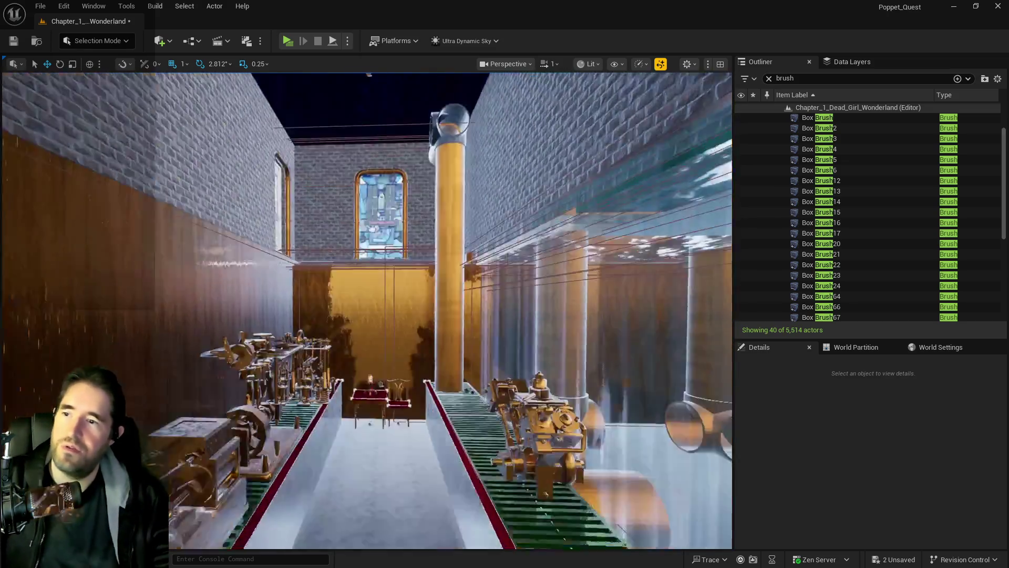
pyautogui.press('s')
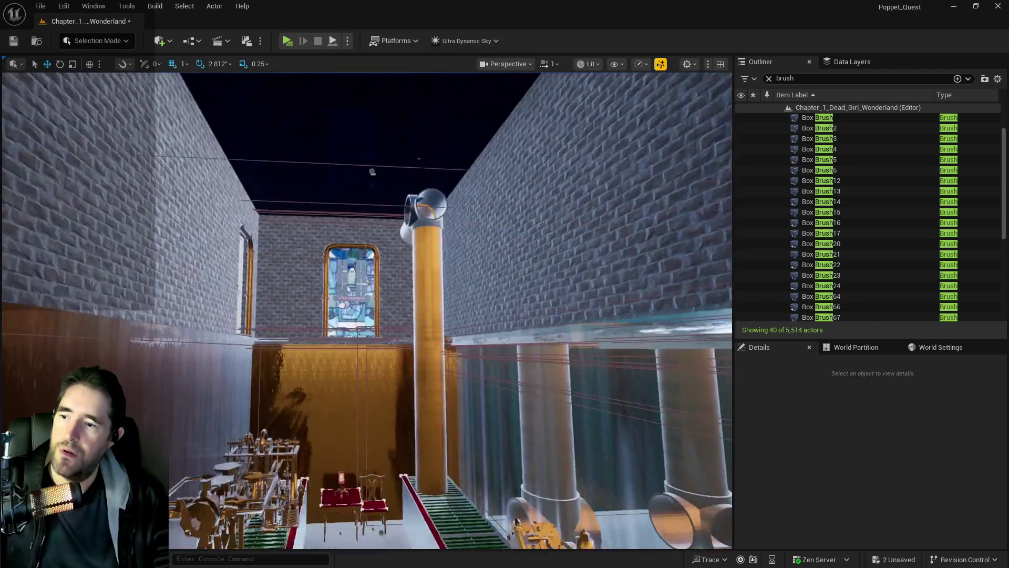
pyautogui.press('w')
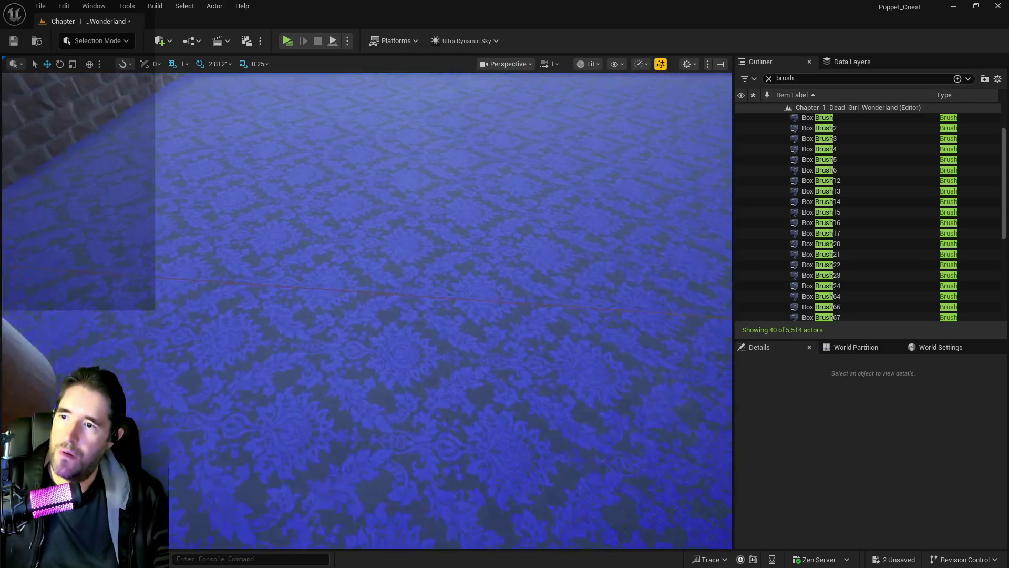
pyautogui.press('w')
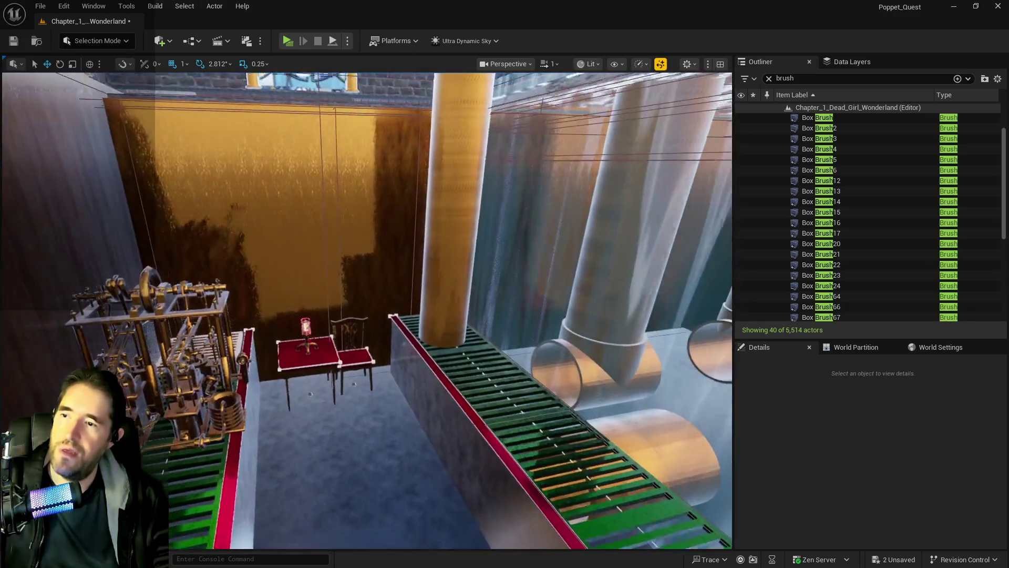
pyautogui.press('w')
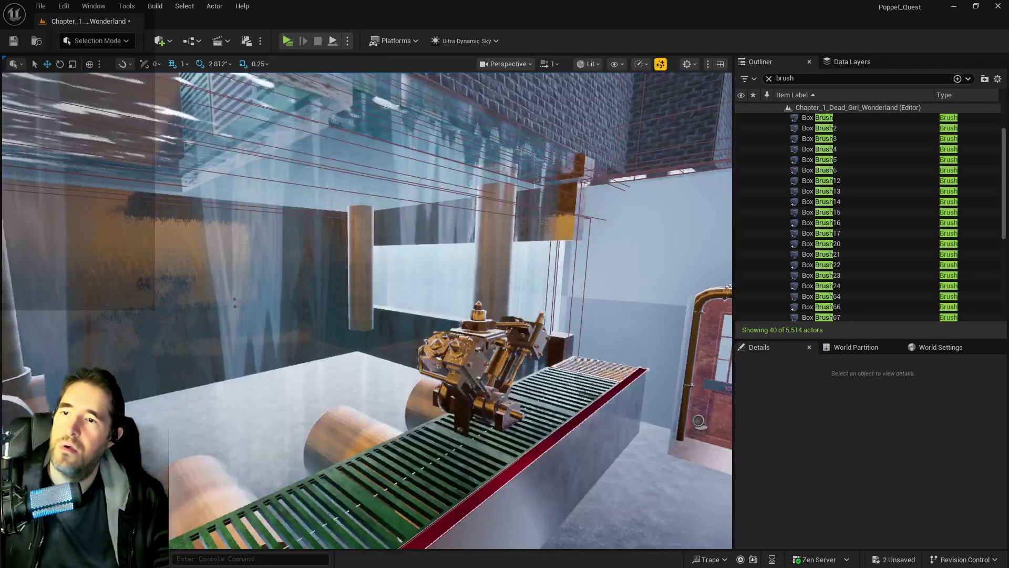
pyautogui.press('w')
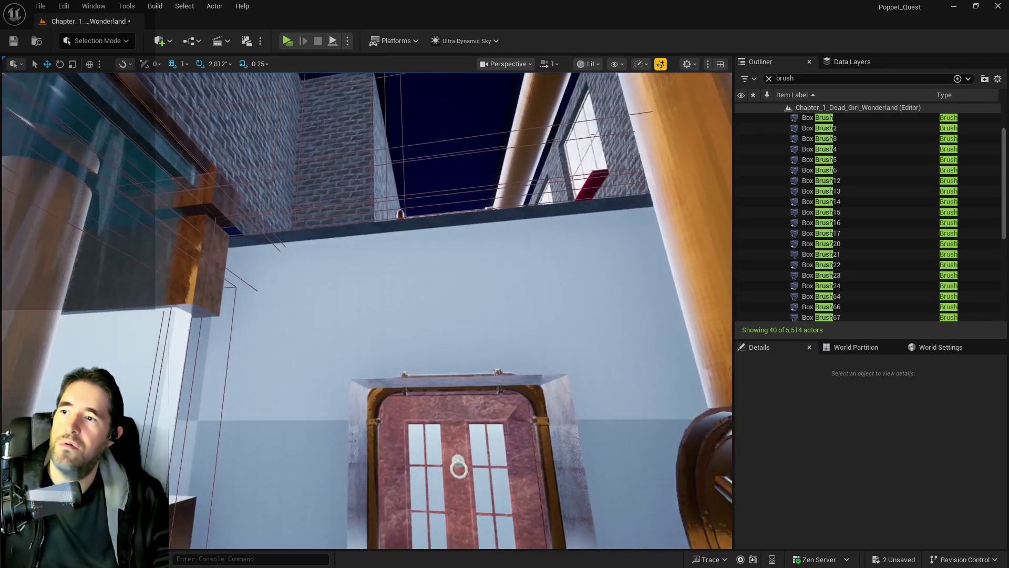
pyautogui.click(314, 367)
pyautogui.press('f')
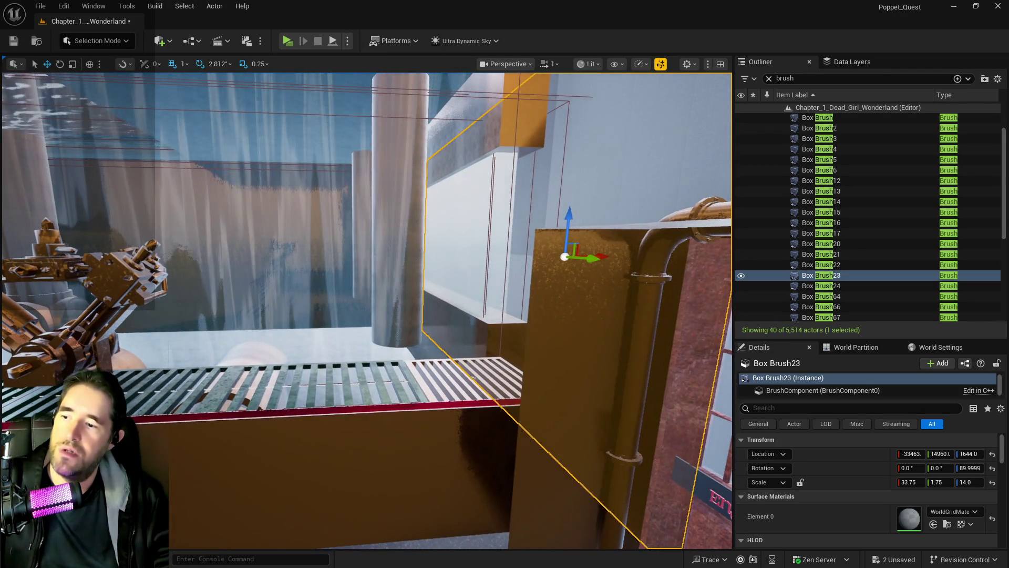
pyautogui.click(223, 477)
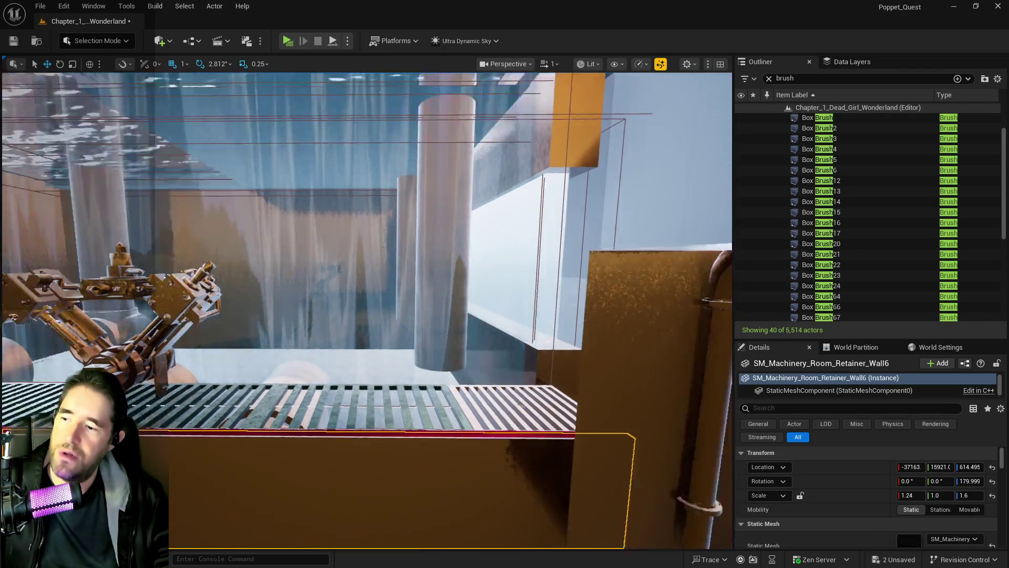
pyautogui.press('f')
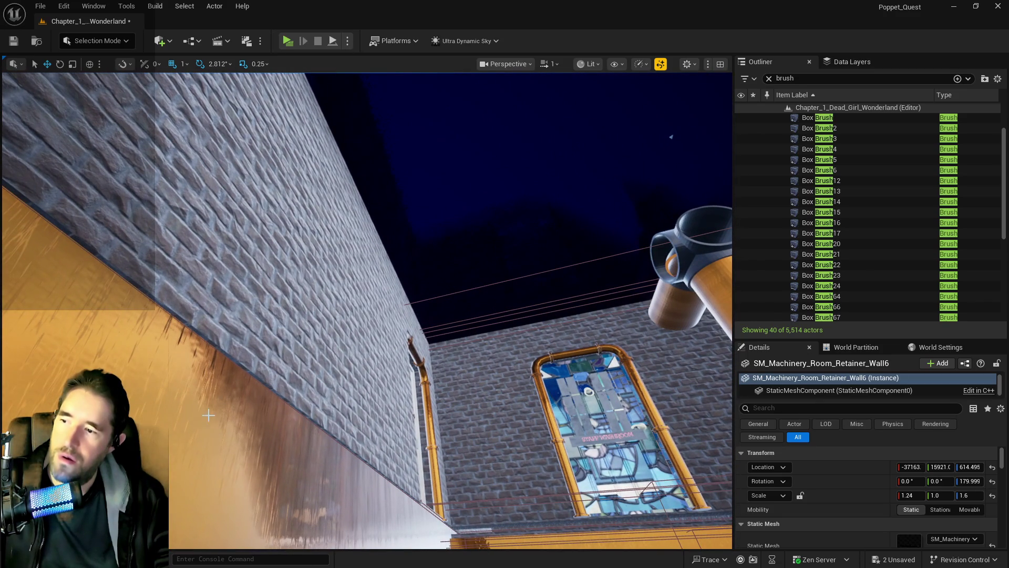
pyautogui.click(250, 374)
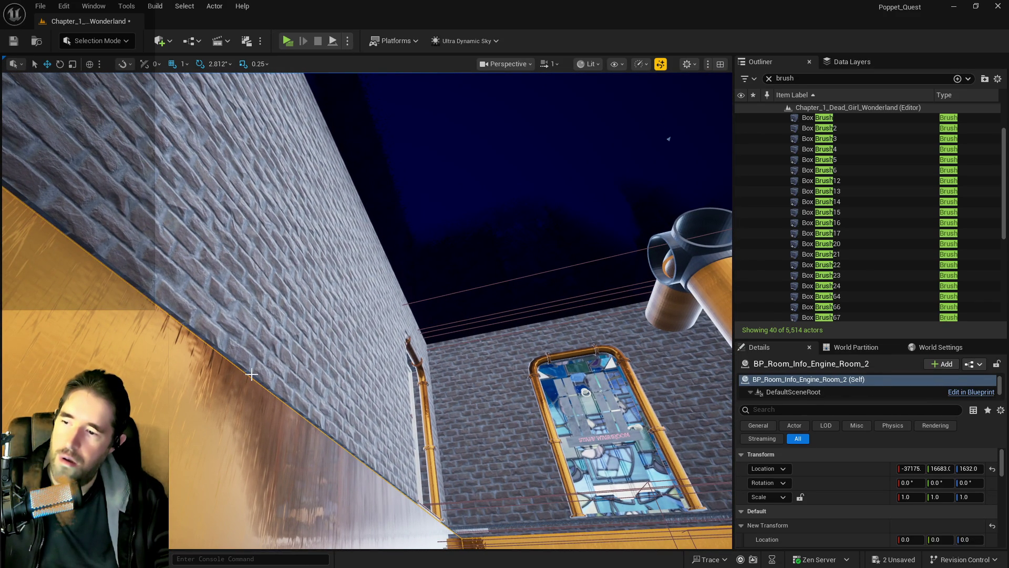
pyautogui.click(251, 375)
pyautogui.press('f')
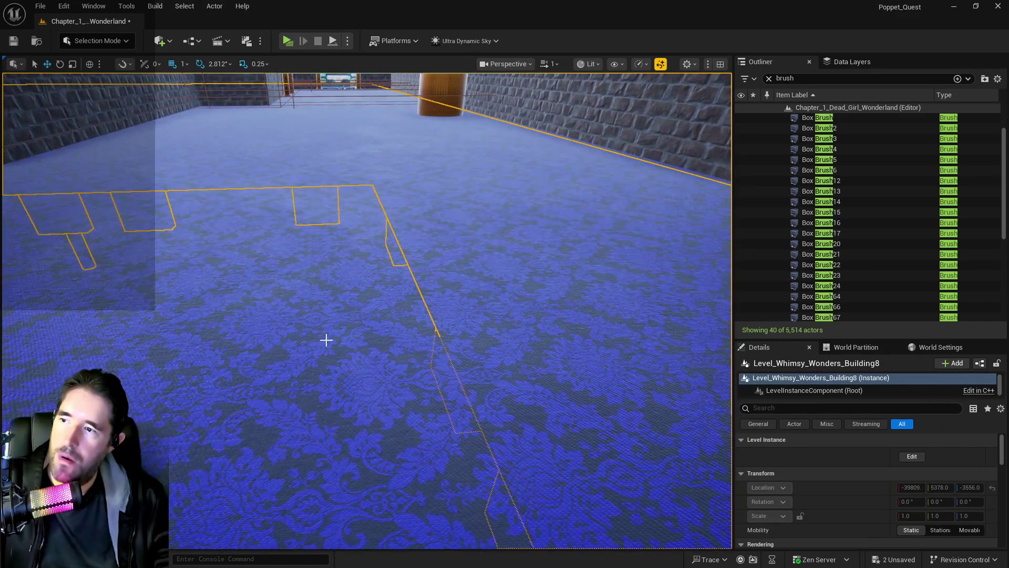
# Step: Select Box Brush3, the blue wallpaper wall, and apply Geometry > Select in Details
pyautogui.click(326, 340)
pyautogui.press('f')
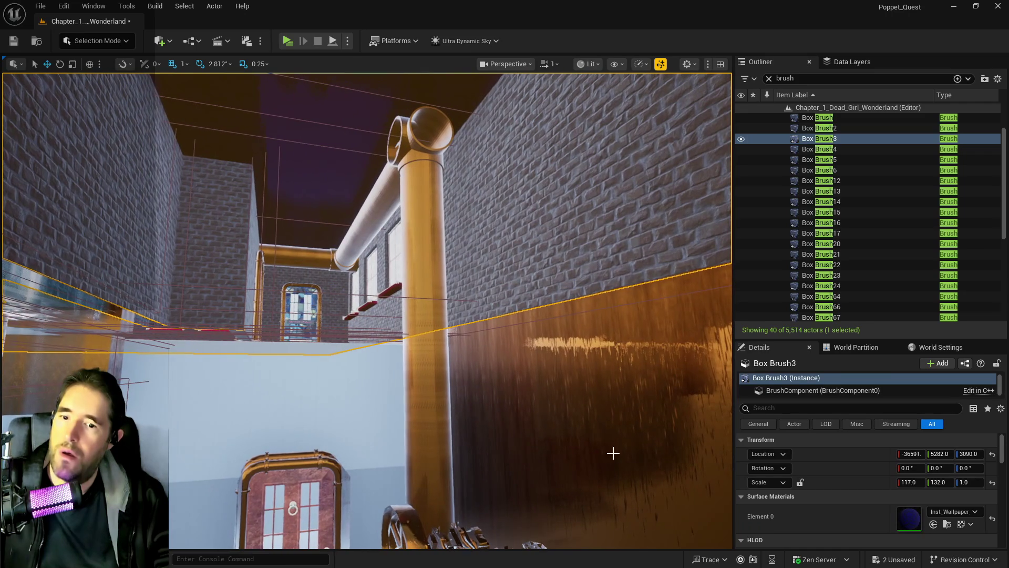
pyautogui.scroll(-4, 864, 489)
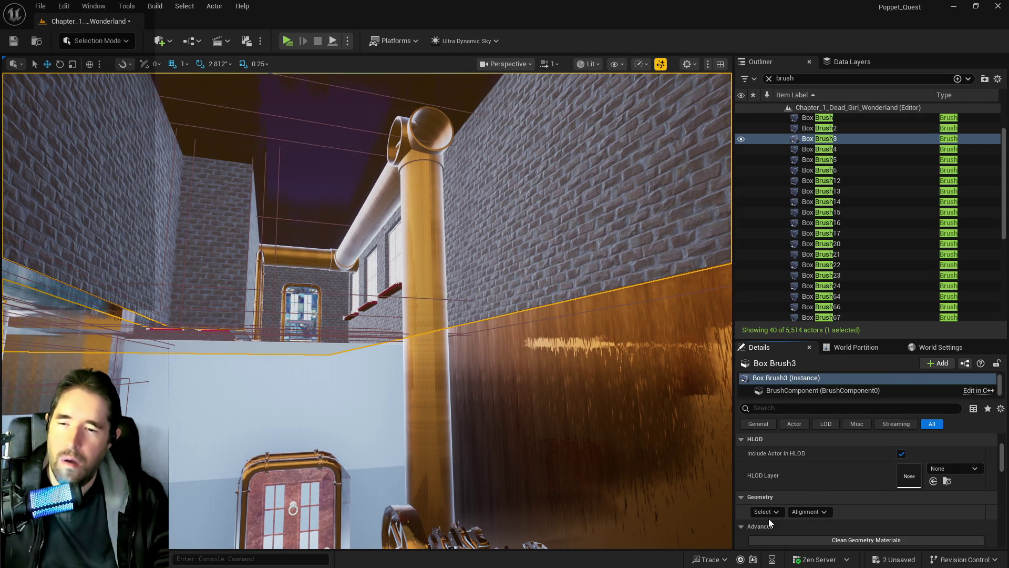
pyautogui.click(766, 512)
pyautogui.click(790, 401)
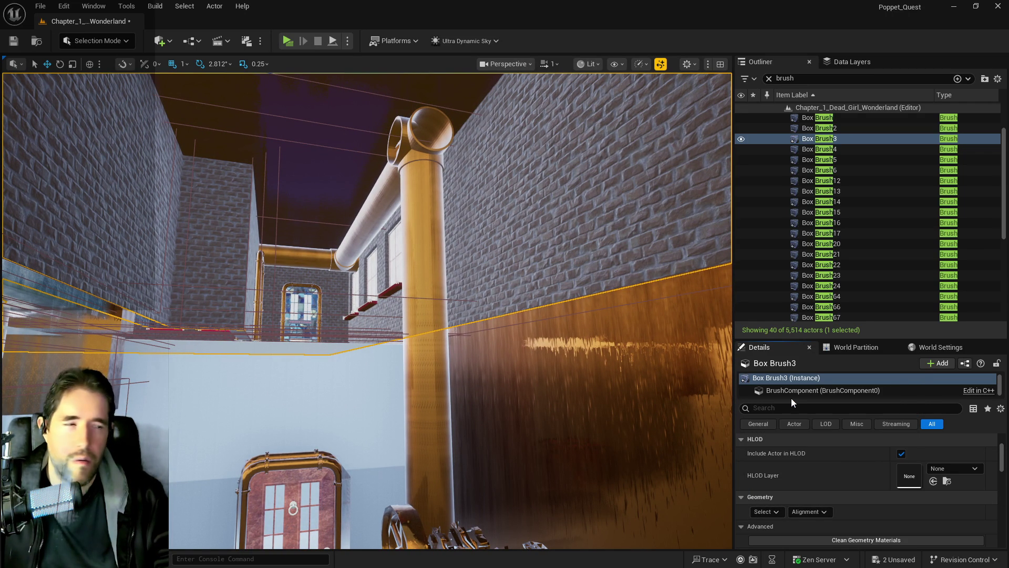
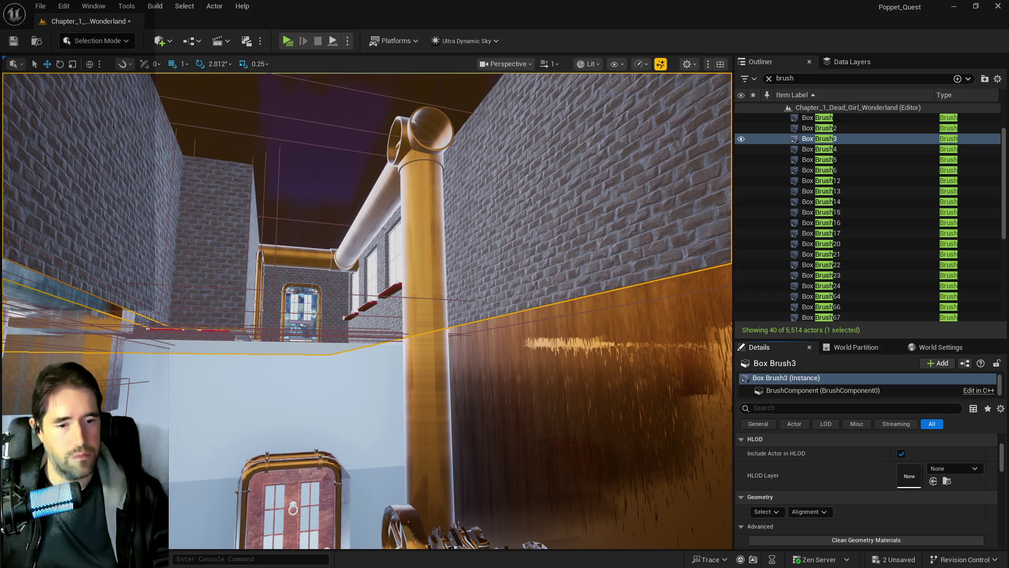
# Step: Select and frame Box Brush24 around the red door to check its 6.57178, 4.5, 7.5 scale and metallic material
pyautogui.click(821, 285)
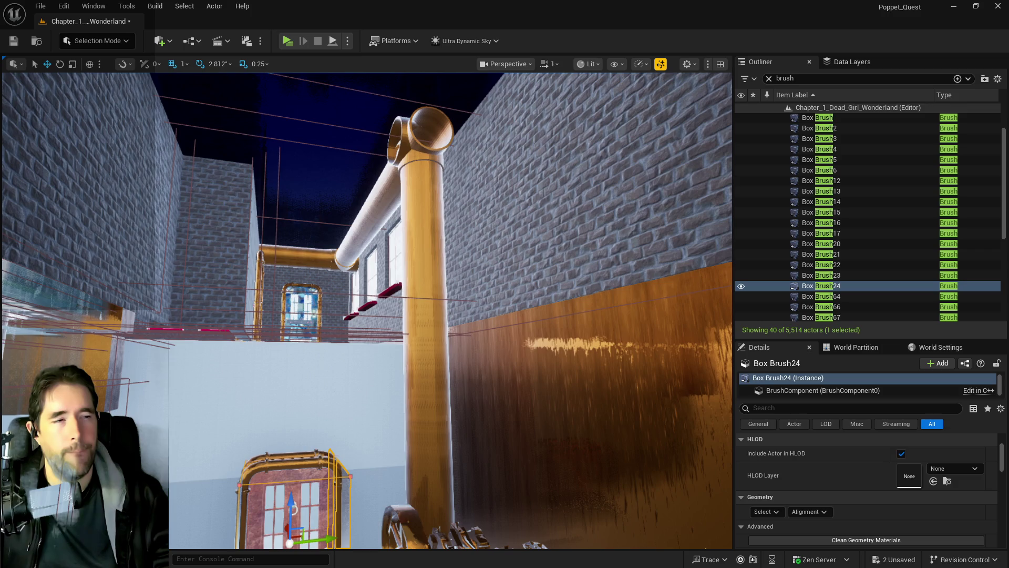
pyautogui.press('f')
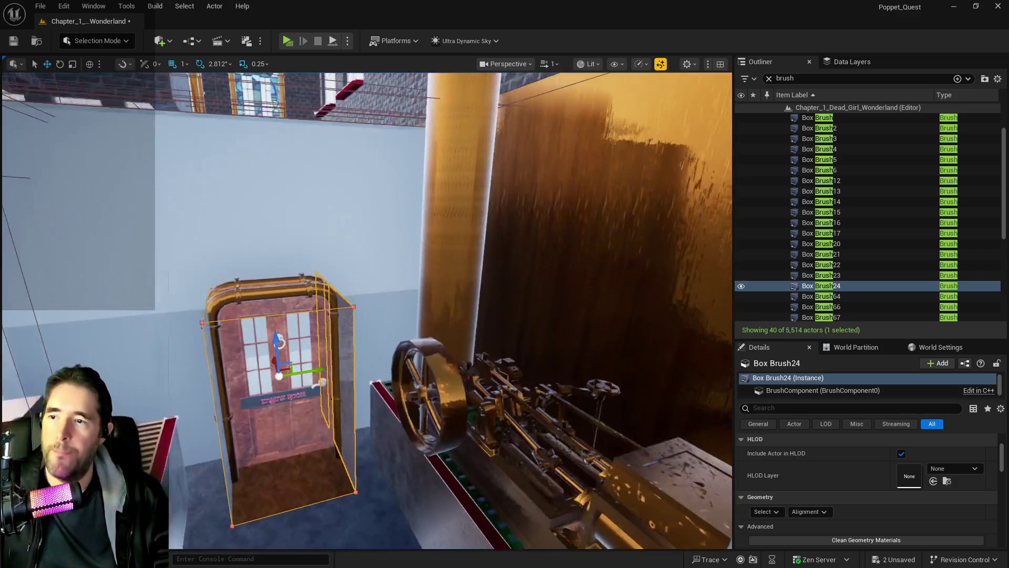
pyautogui.moveTo(368, 315); pyautogui.dragTo(494, 279)
pyautogui.scroll(3, 869, 446)
pyautogui.moveTo(631, 368); pyautogui.dragTo(526, 389)
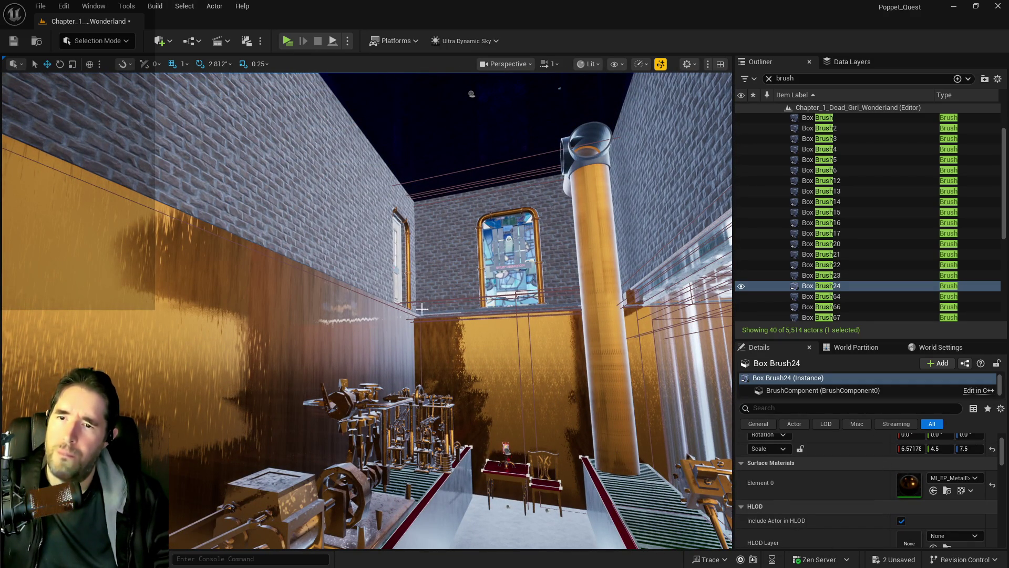
# Step: Return the selection to Box Brush3 and show all three of its surface materials
pyautogui.hotkey('ctrl', 'z')
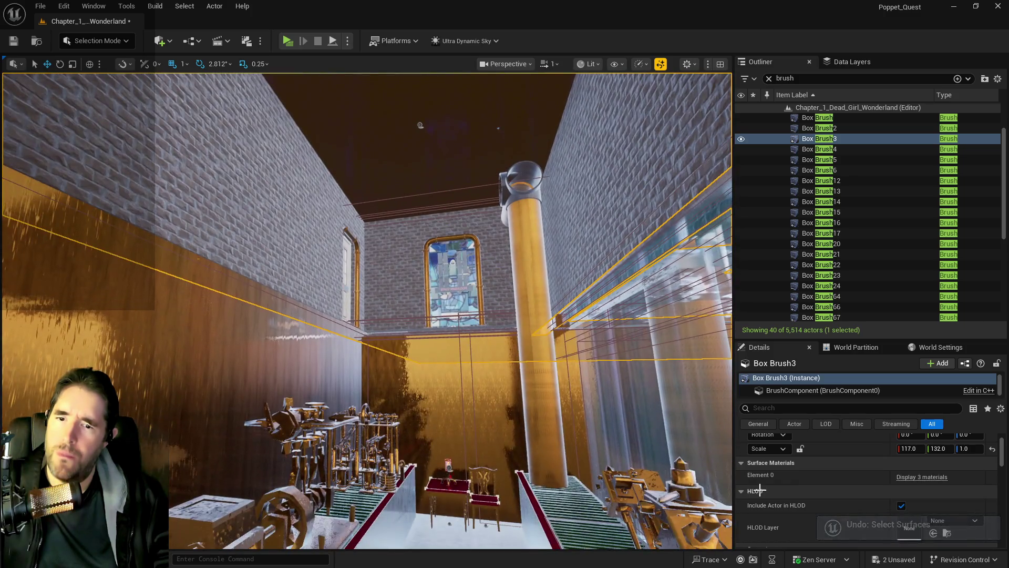
pyautogui.click(922, 476)
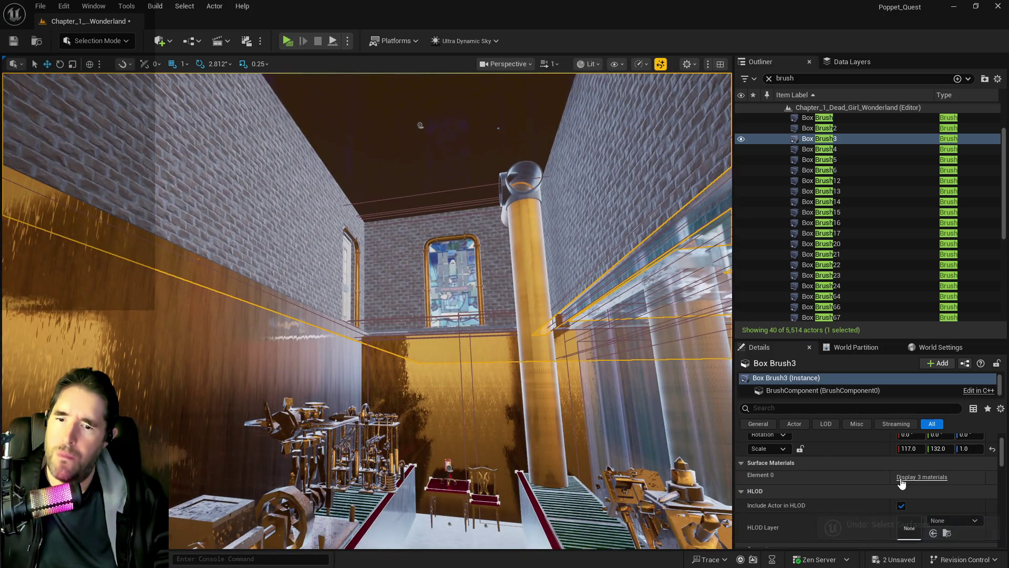
pyautogui.scroll(-2, 903, 501)
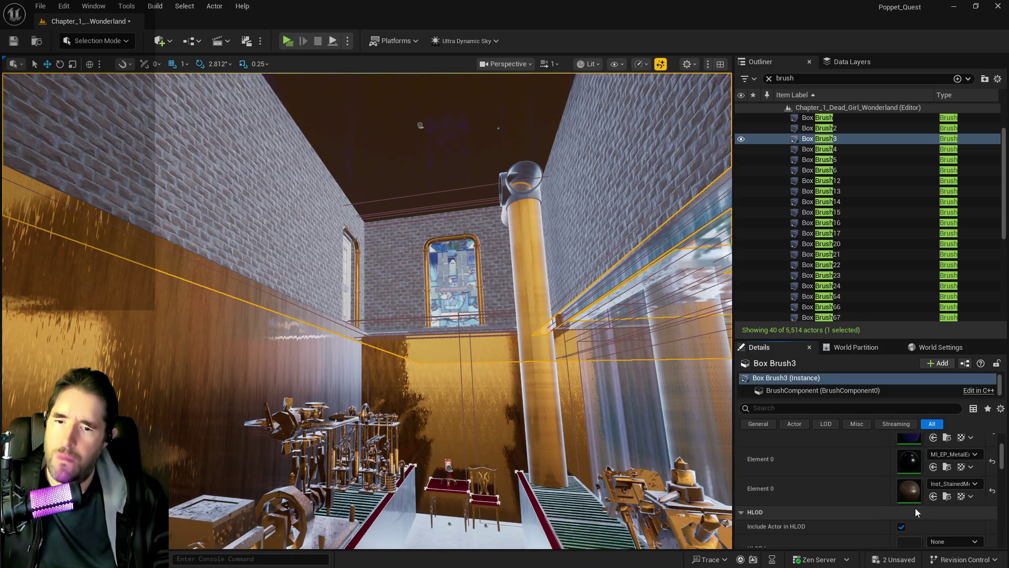
# Step: Fly around to the machinery hall and select the SM_Hidden_Grotto_Pool_Wall_42 mesh
pyautogui.moveTo(665, 457); pyautogui.dragTo(654, 447)
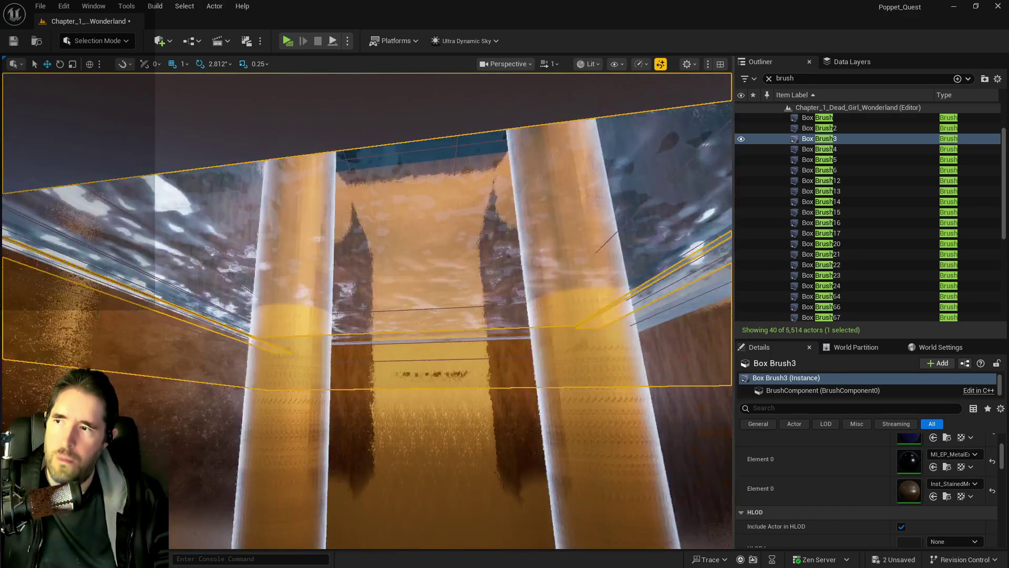
pyautogui.moveTo(654, 447)
pyautogui.mouseDown()
pyautogui.moveTo(620, 437)
pyautogui.moveTo(646, 436)
pyautogui.mouseUp()
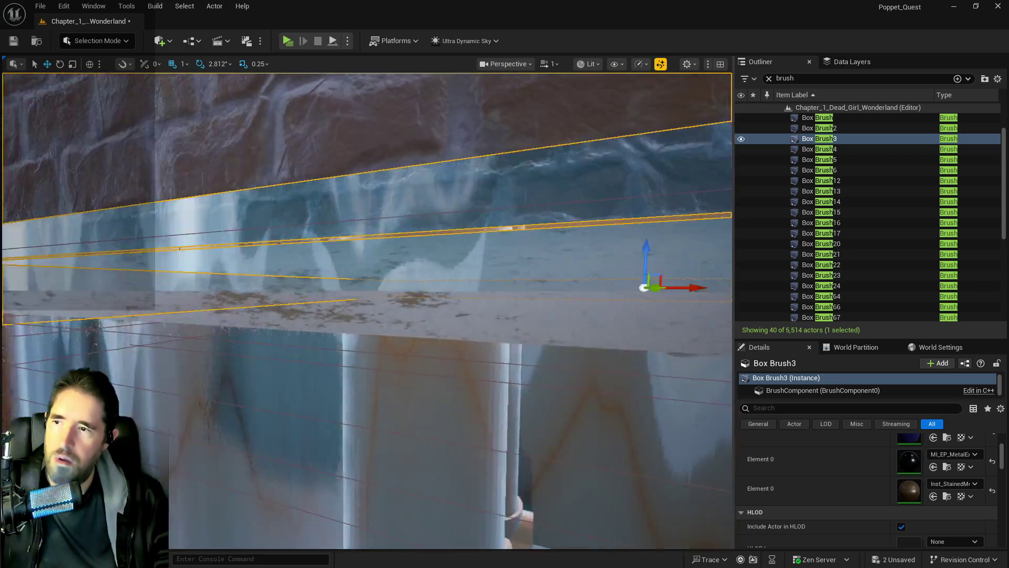
pyautogui.moveTo(646, 436); pyautogui.dragTo(688, 418)
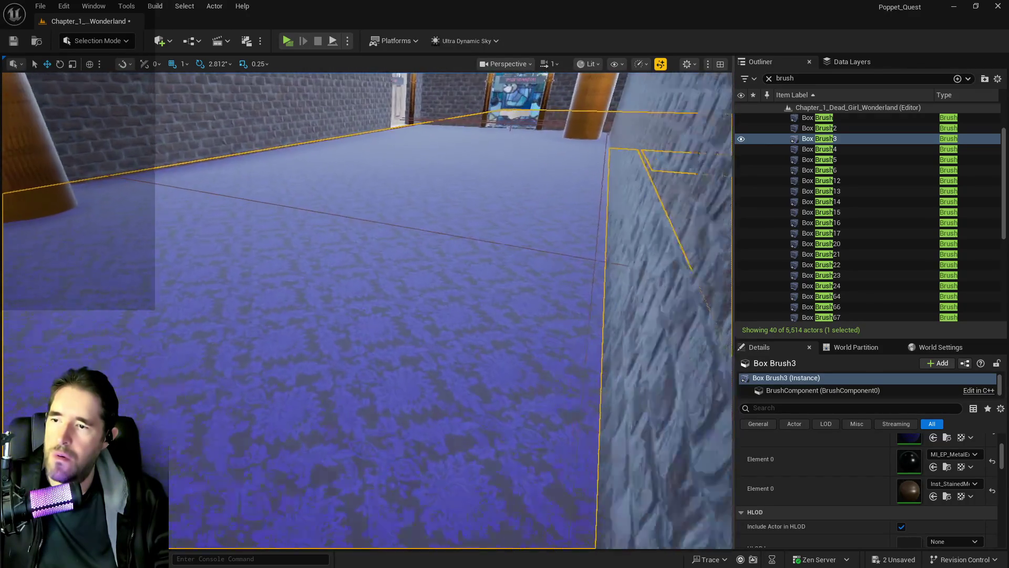
pyautogui.moveTo(262, 281); pyautogui.dragTo(261, 280)
pyautogui.click(262, 281)
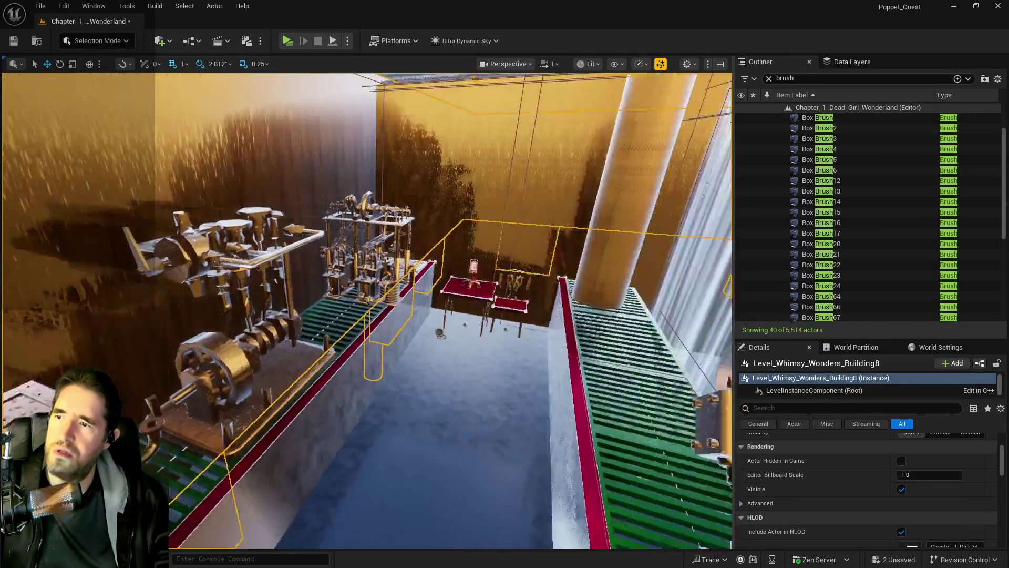
pyautogui.moveTo(367, 262); pyautogui.dragTo(366, 263)
pyautogui.click(366, 263)
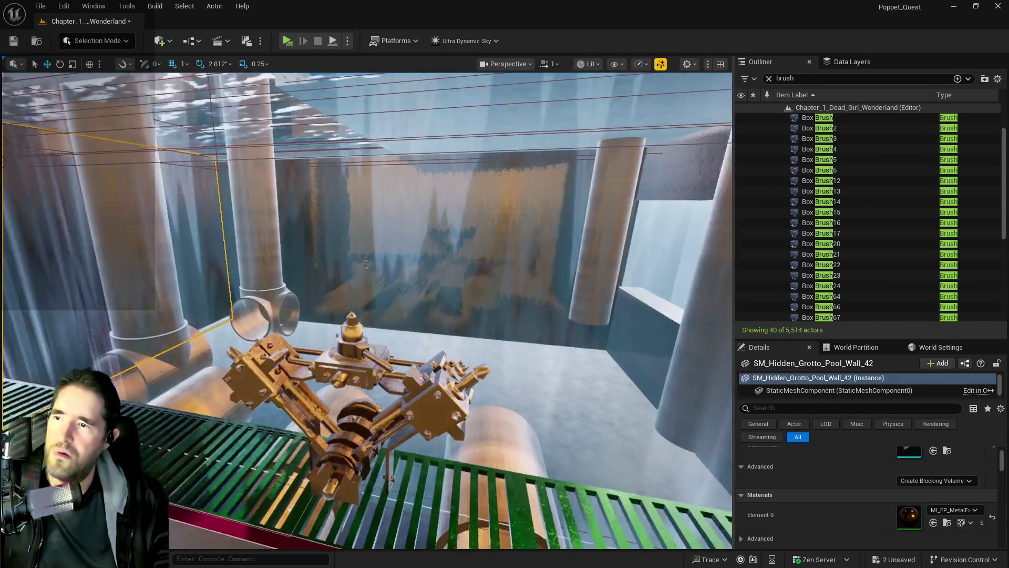
# Step: Select the corridor wall brush Box Brush23 and look toward the brick wall and pipe
pyautogui.moveTo(402, 224); pyautogui.dragTo(403, 224)
pyautogui.click(403, 224)
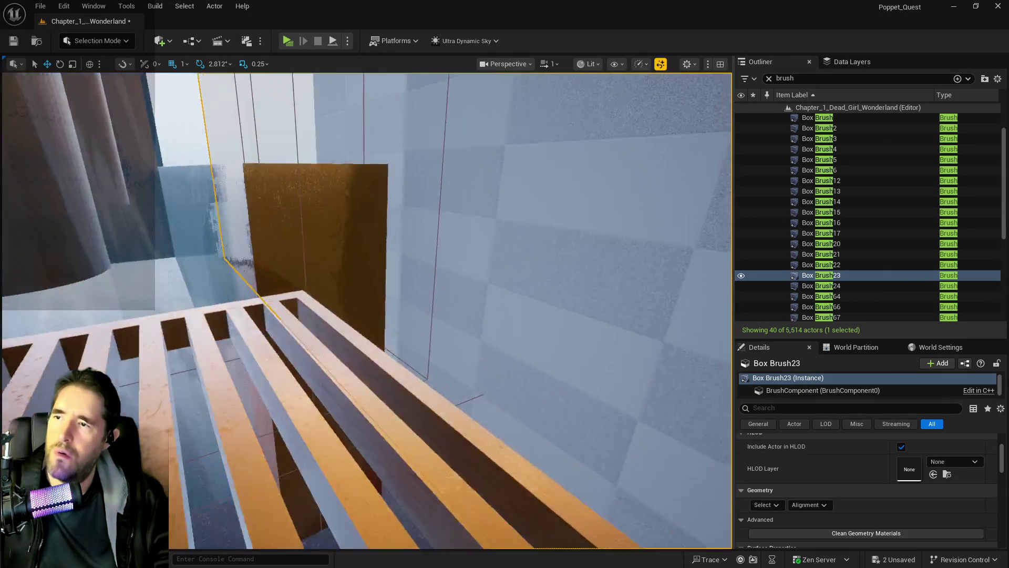
pyautogui.scroll(-5, 450, 310)
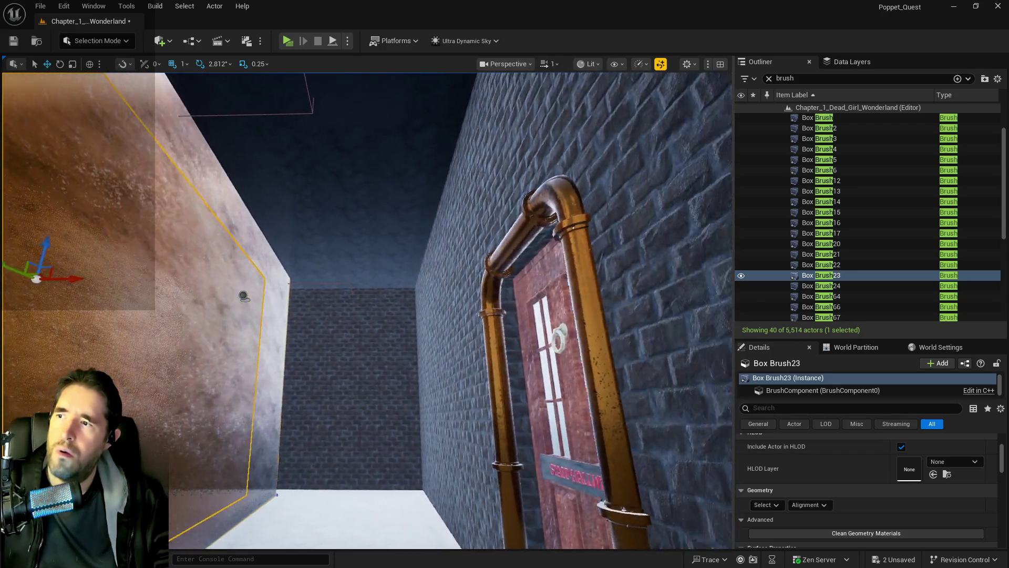
pyautogui.moveTo(367, 310); pyautogui.dragTo(400, 284)
pyautogui.moveTo(588, 287)
pyautogui.mouseDown()
pyautogui.moveTo(552, 282)
pyautogui.moveTo(696, 259)
pyautogui.mouseUp()
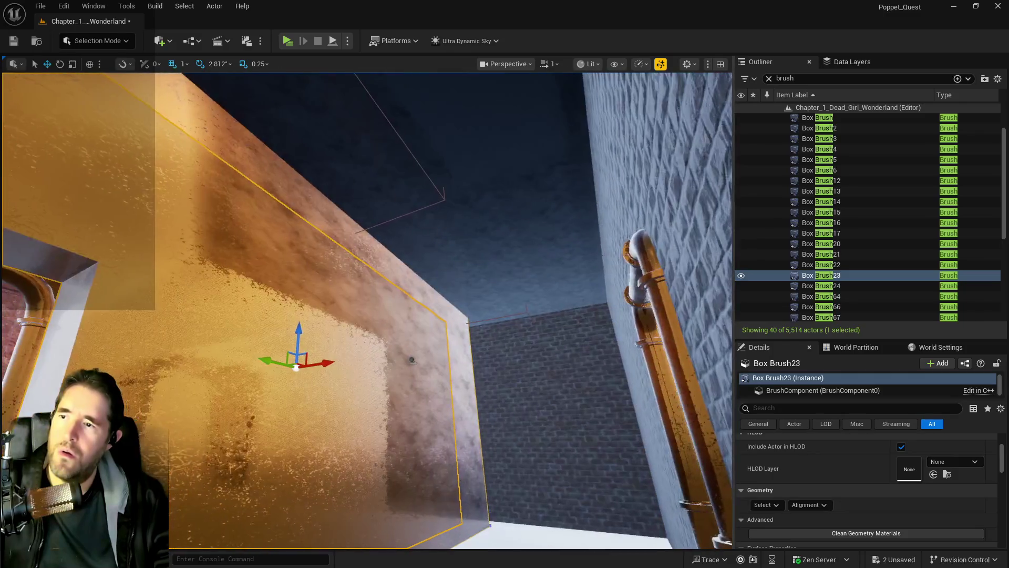
# Step: Select Box Brush3 along the brick corridor and frame it in the viewport
pyautogui.click(408, 168)
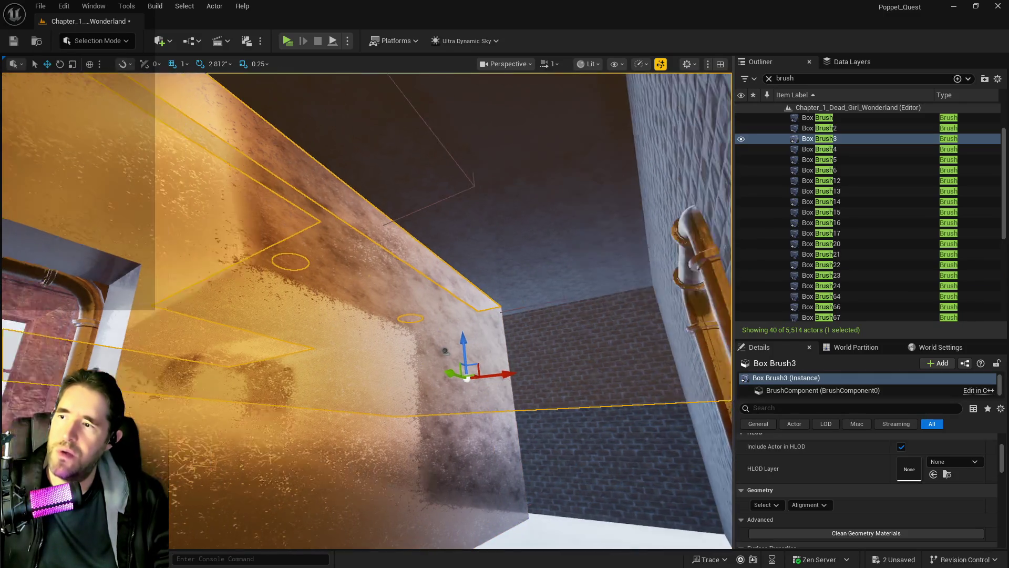
pyautogui.press('f')
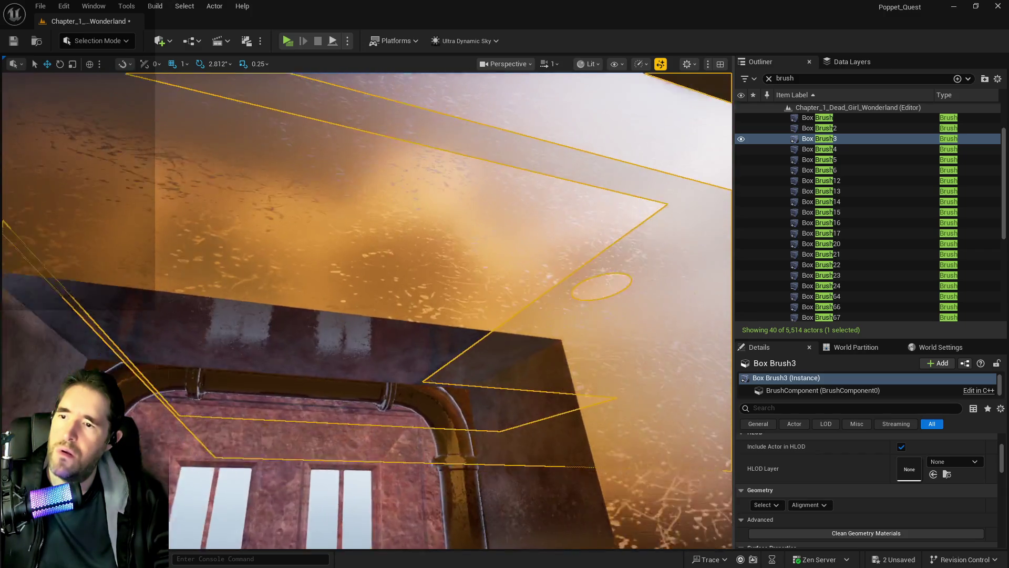
pyautogui.scroll(-5, 368, 310)
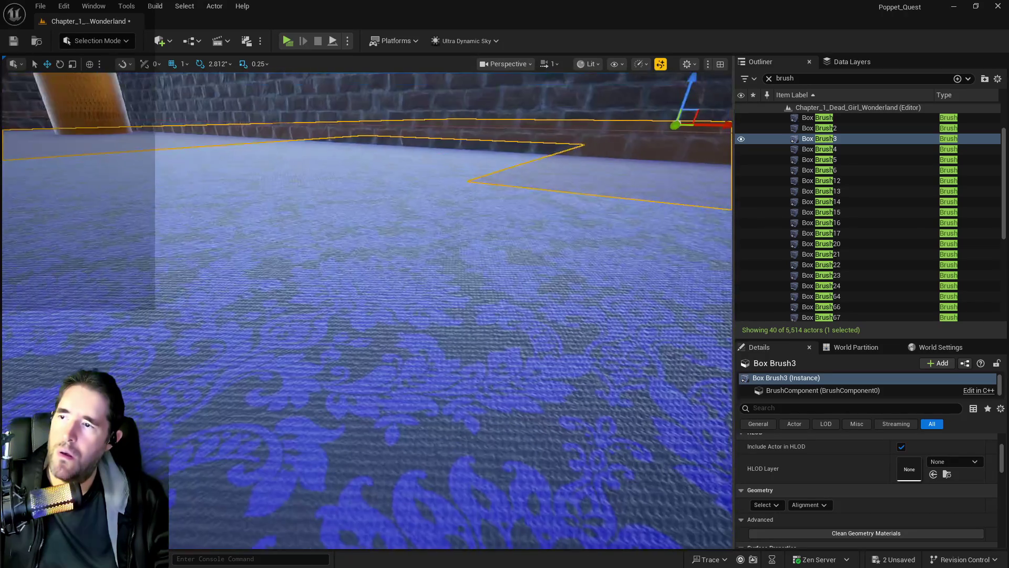
pyautogui.scroll(-2, 368, 310)
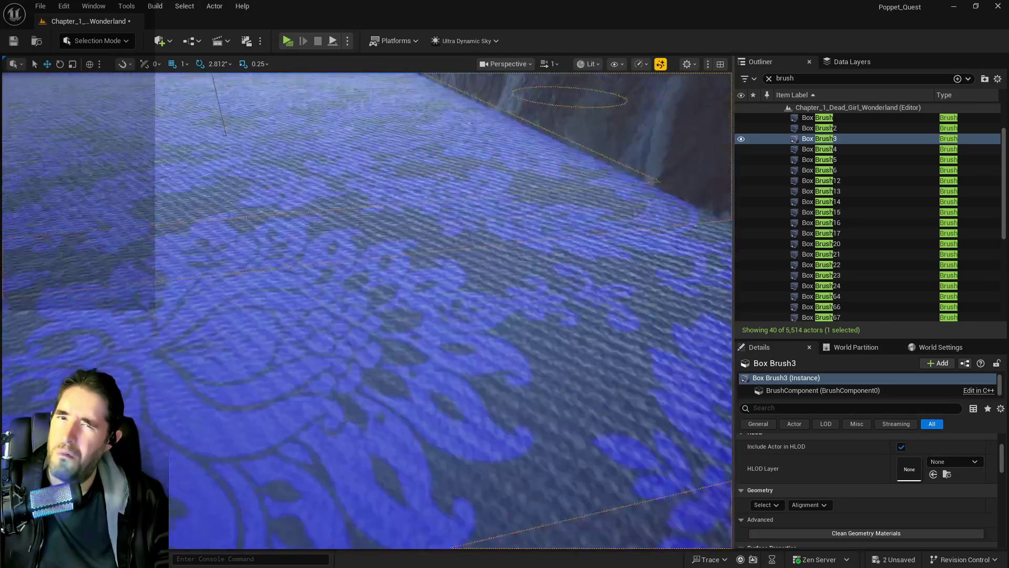
pyautogui.press('f')
pyautogui.press('f')
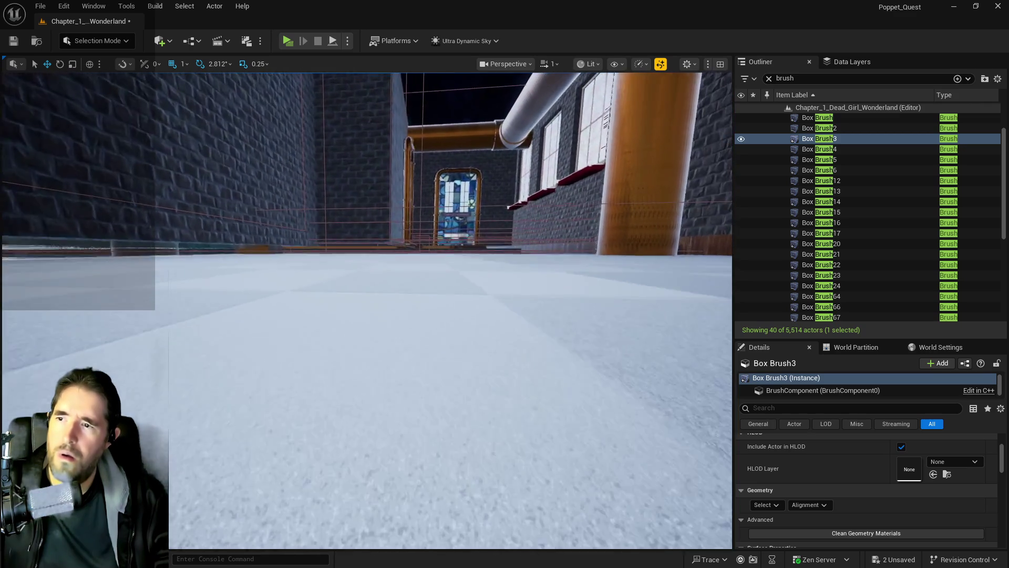
# Step: Look down at the corridor floor brush, undo that selection, and select Box Brush23 instead
pyautogui.press('e')
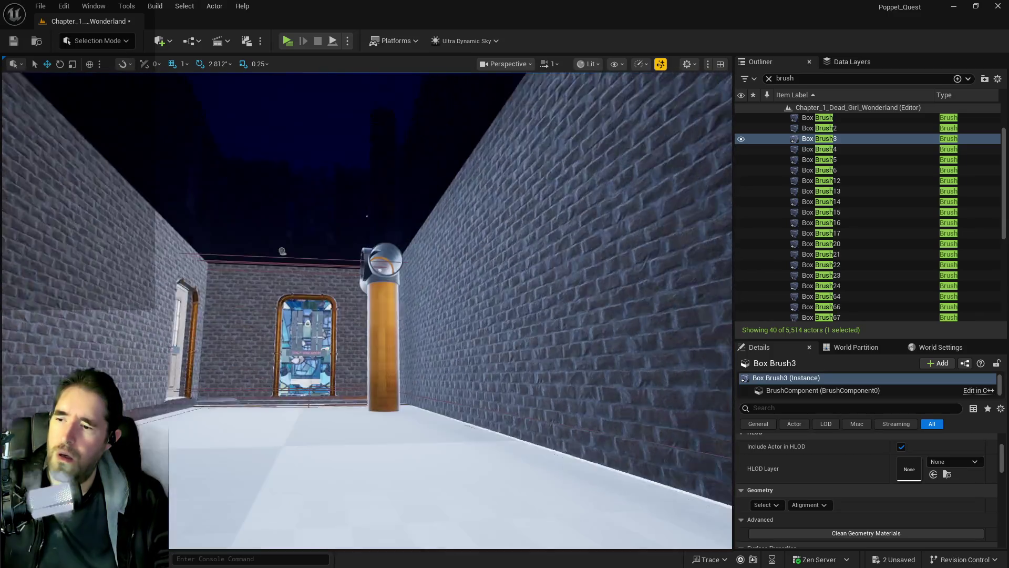
pyautogui.press('f')
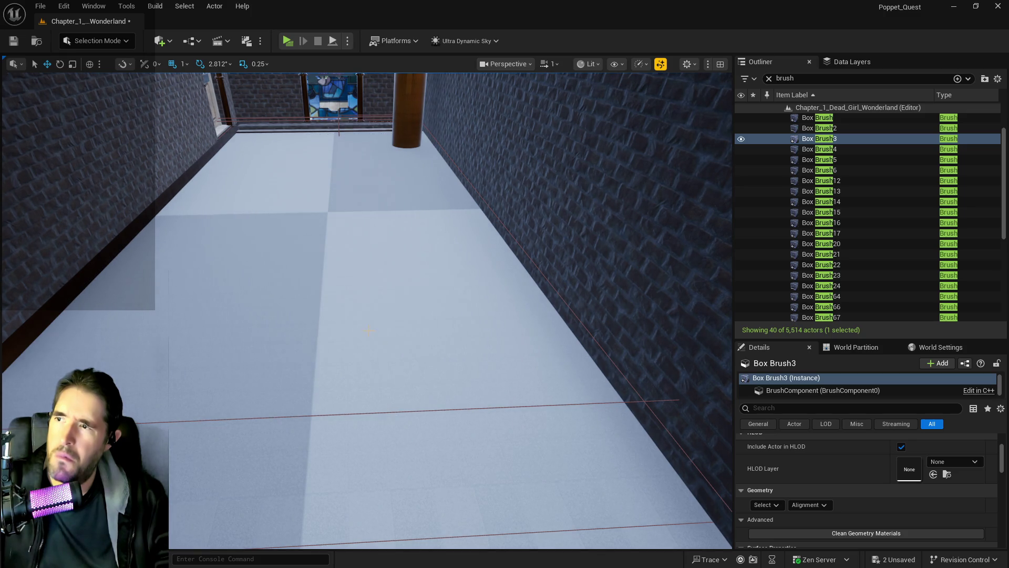
pyautogui.click(367, 329)
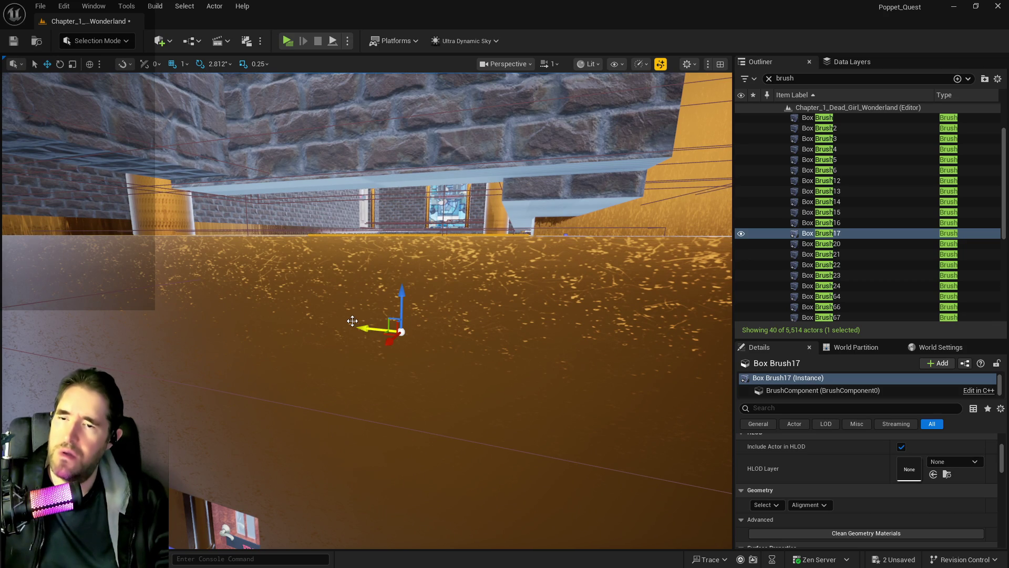
pyautogui.hotkey('ctrl', 'z')
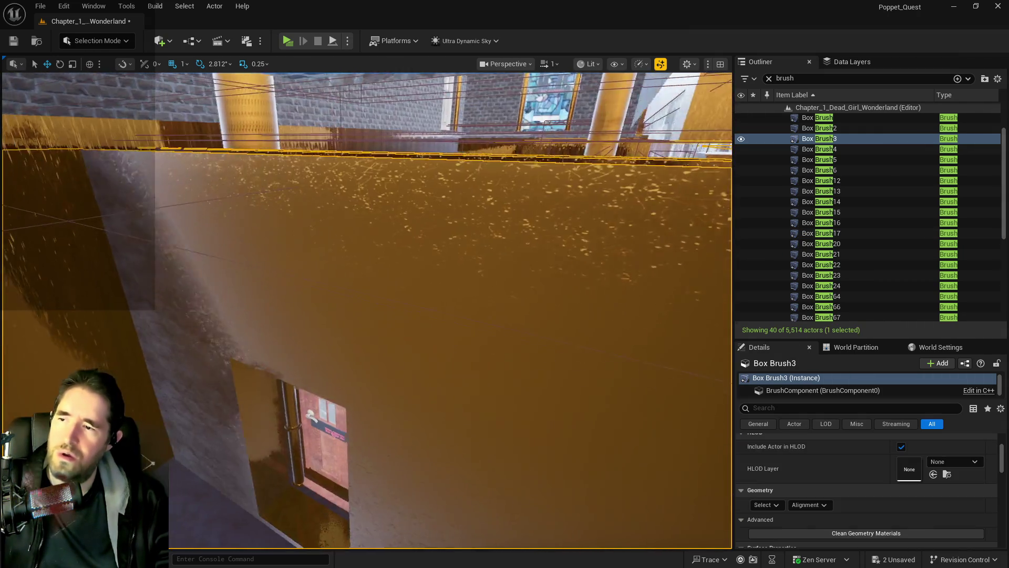
pyautogui.click(416, 284)
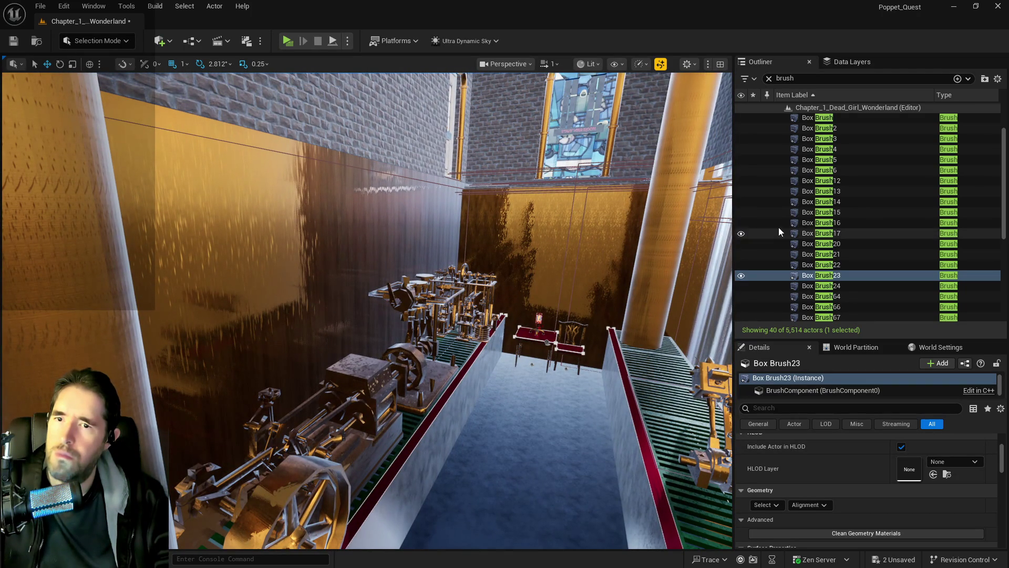
# Step: Select Box Brush17 from the Outliner, frame it, and delete it from the level
pyautogui.click(811, 235)
pyautogui.press('f')
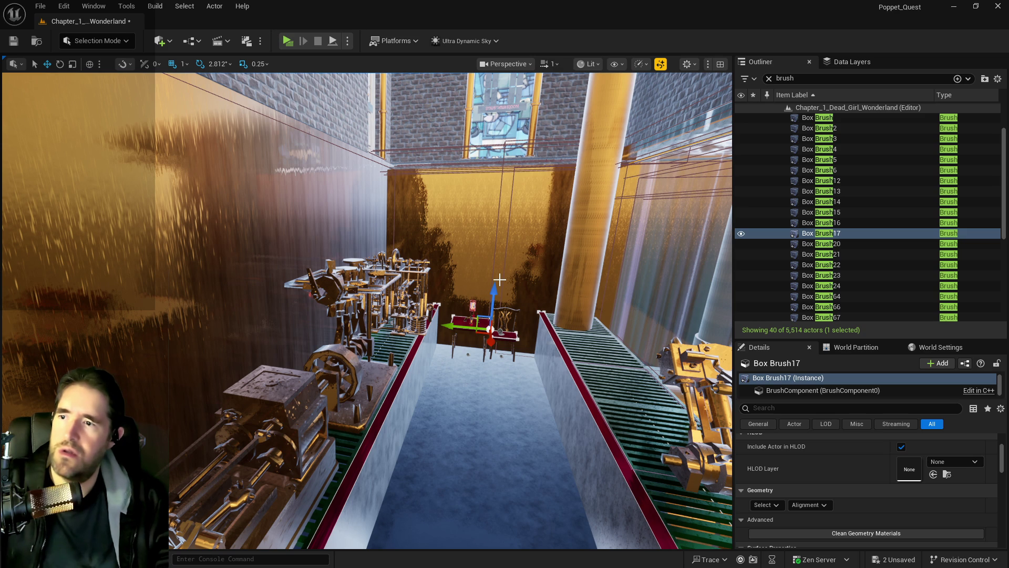
pyautogui.press('Delete')
# Step: Select the pale Box Brush23 wall and assign MI_EP_Metal to its Element 0 surface material
pyautogui.moveTo(368, 315)
pyautogui.mouseDown()
pyautogui.moveTo(447, 299)
pyautogui.moveTo(458, 268)
pyautogui.moveTo(418, 257)
pyautogui.mouseUp()
pyautogui.click(419, 257)
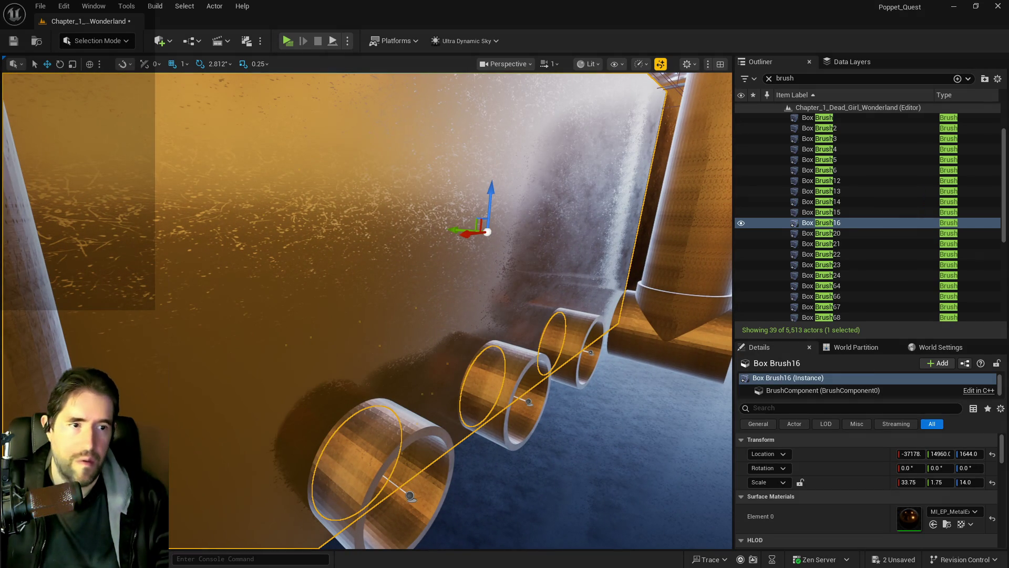
pyautogui.moveTo(419, 257); pyautogui.dragTo(457, 249)
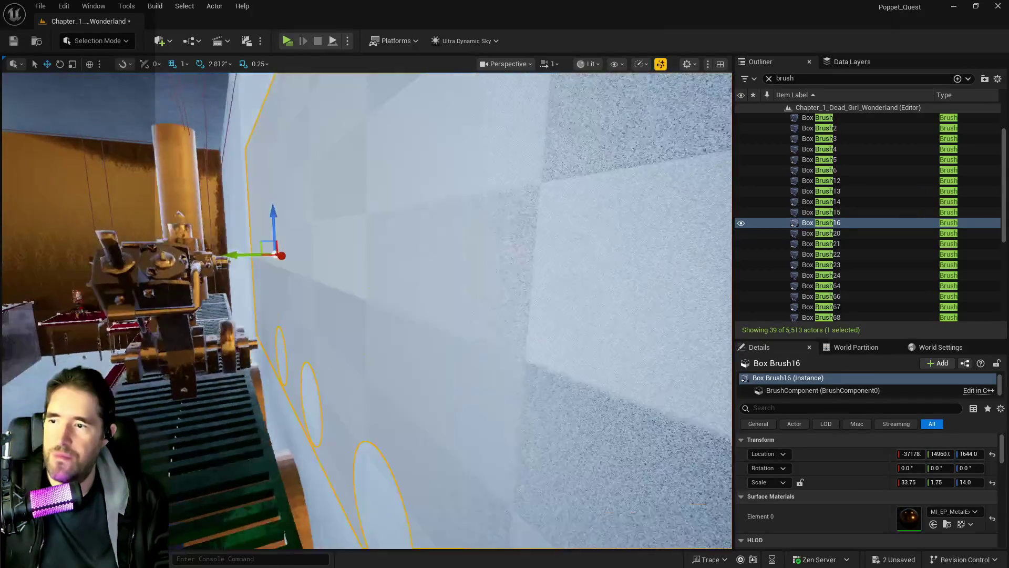
pyautogui.scroll(-2, 812, 418)
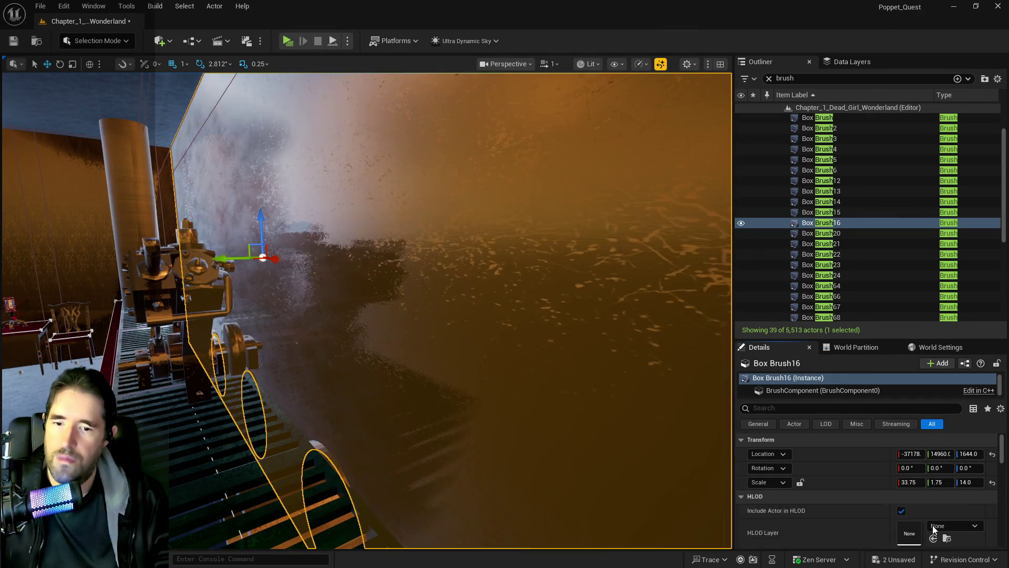
pyautogui.moveTo(384, 410); pyautogui.dragTo(724, 447)
pyautogui.click(724, 447)
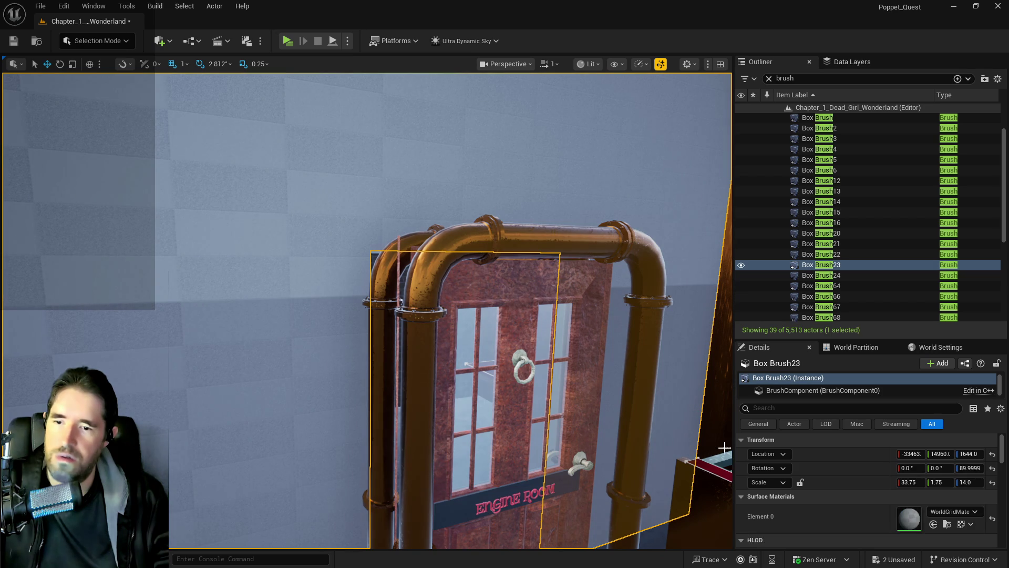
pyautogui.click(934, 524)
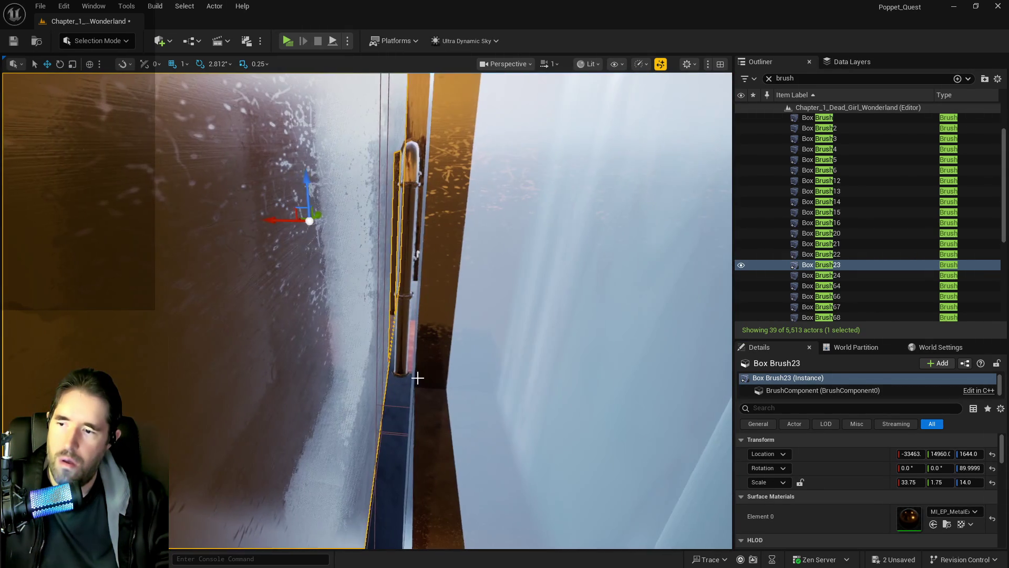
# Step: Select Hidden Grotto pool wall pieces 37 and 38
pyautogui.click(416, 368)
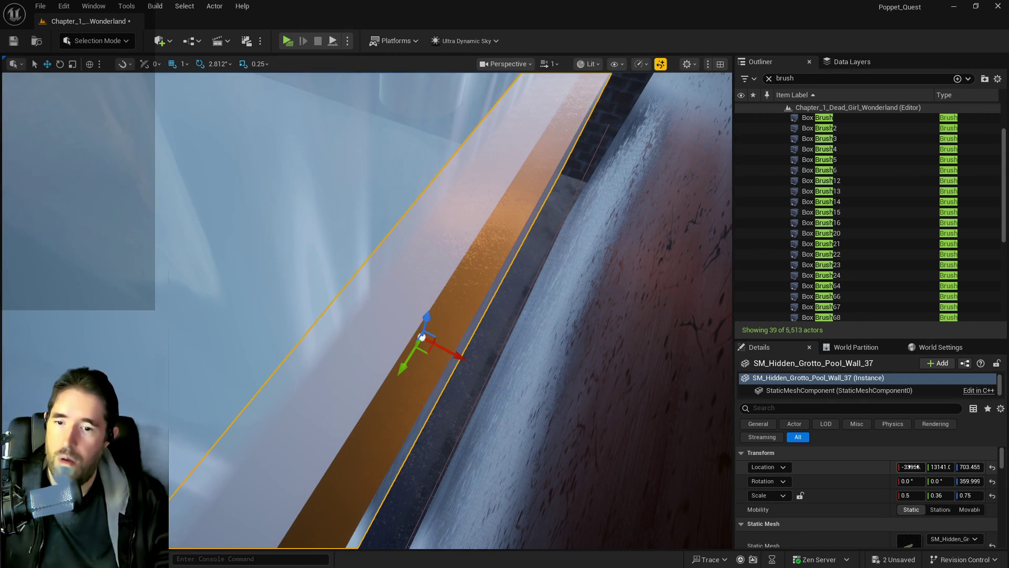
pyautogui.click(908, 466)
pyautogui.rightClick(680, 405)
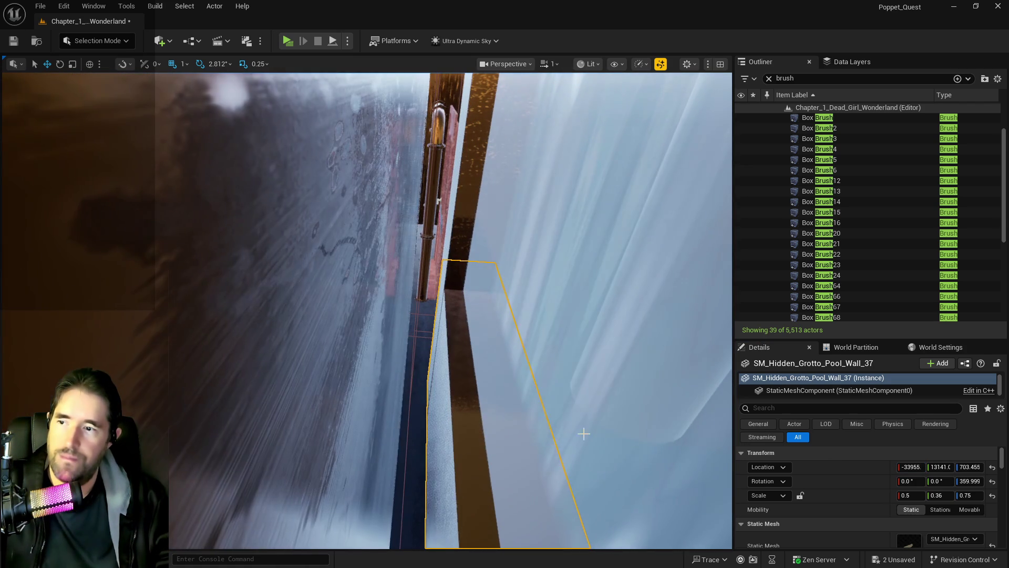
pyautogui.click(462, 247)
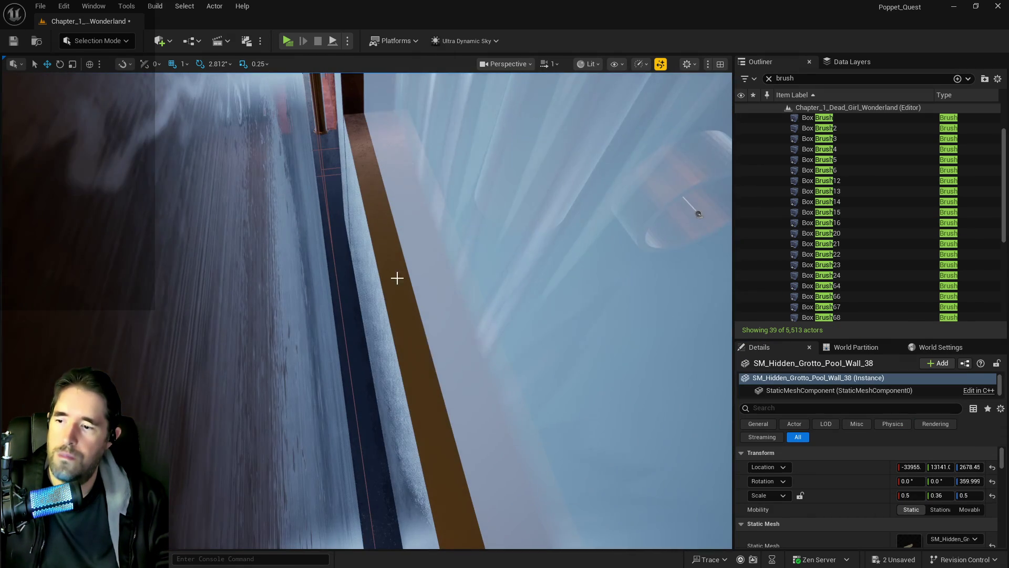
pyautogui.keyDown('ctrl'); pyautogui.click(377, 298); pyautogui.keyUp('ctrl')
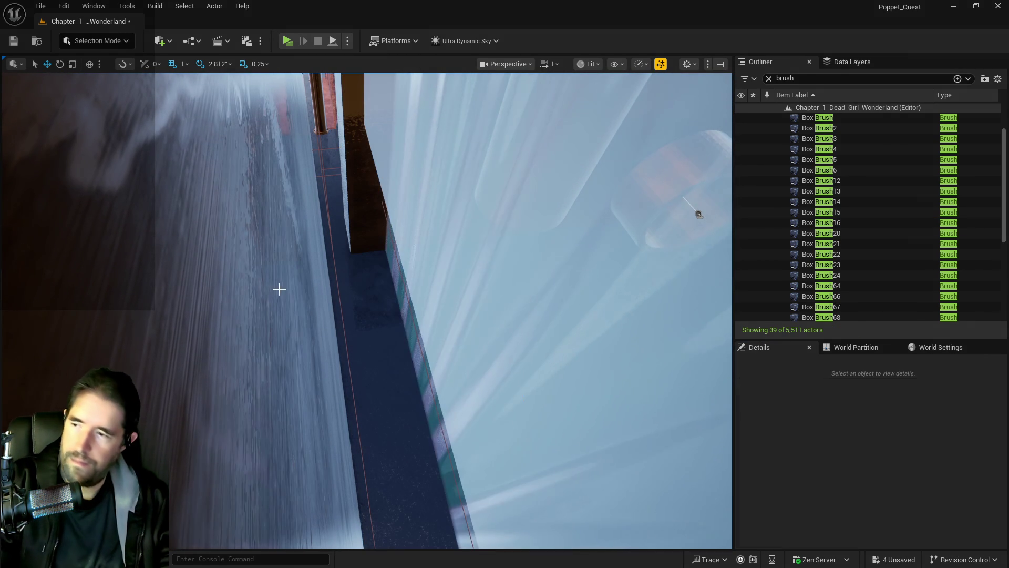
# Step: Set Box Brush23's Location X to -33955
pyautogui.click(387, 319)
pyautogui.click(910, 454)
pyautogui.write('-33955')
pyautogui.press('Return')
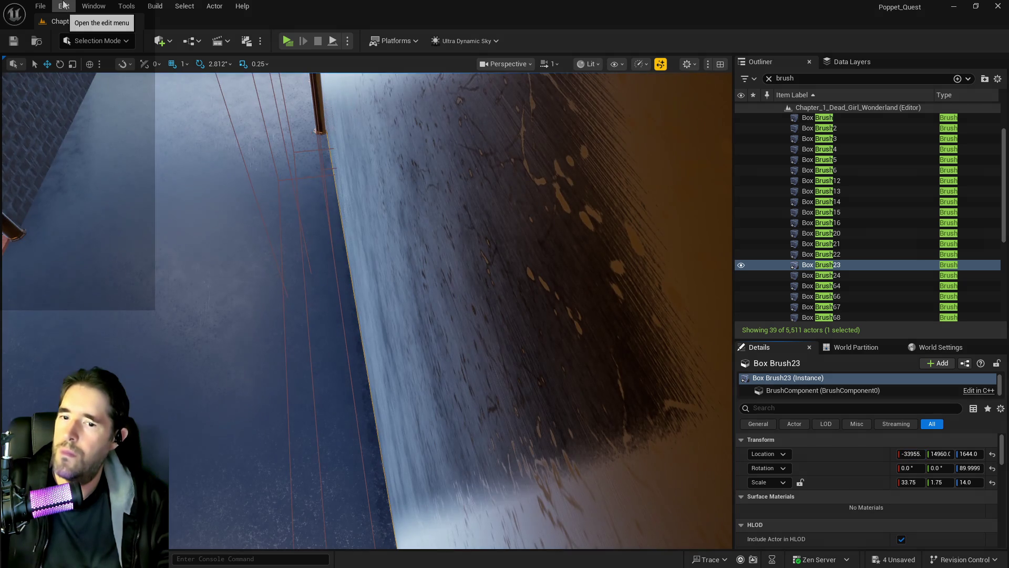
# Step: Fly to the grey-textured wall and stretch Box Brush23 along X to about 35.5
pyautogui.press('w')
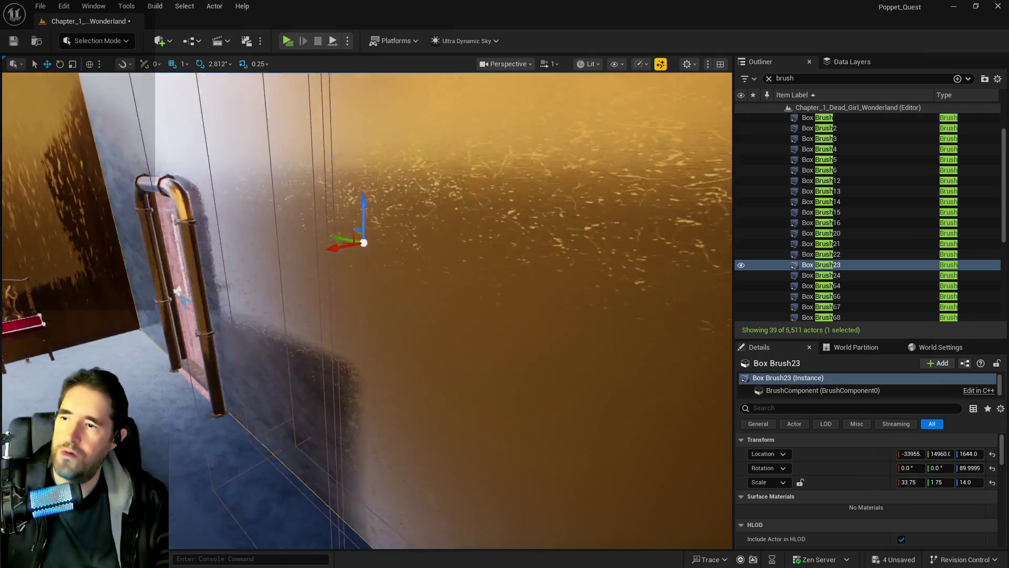
pyautogui.press('w')
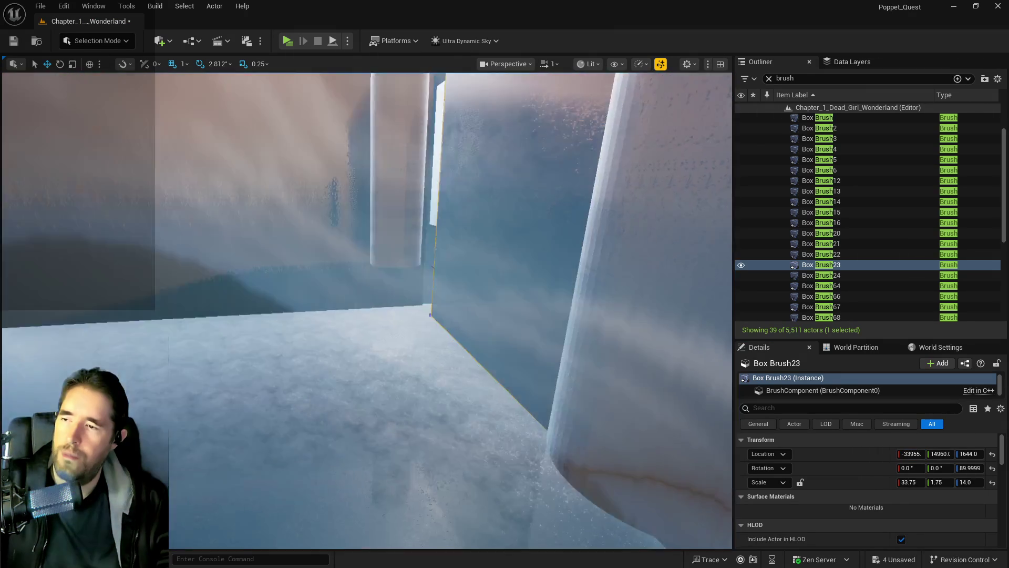
pyautogui.press('w')
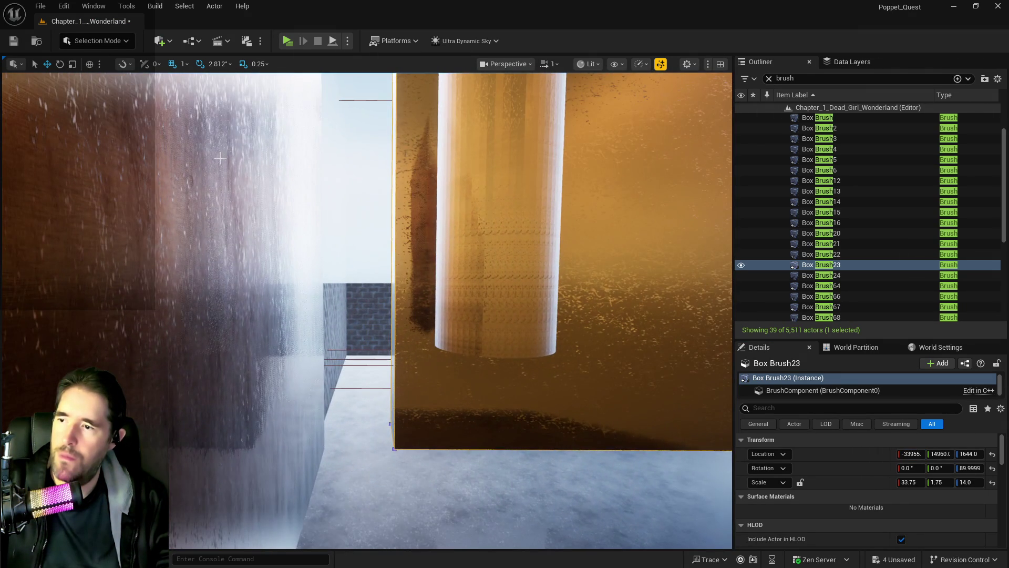
pyautogui.moveTo(220, 158)
pyautogui.mouseDown()
pyautogui.moveTo(262, 187)
pyautogui.moveTo(387, 207)
pyautogui.mouseUp()
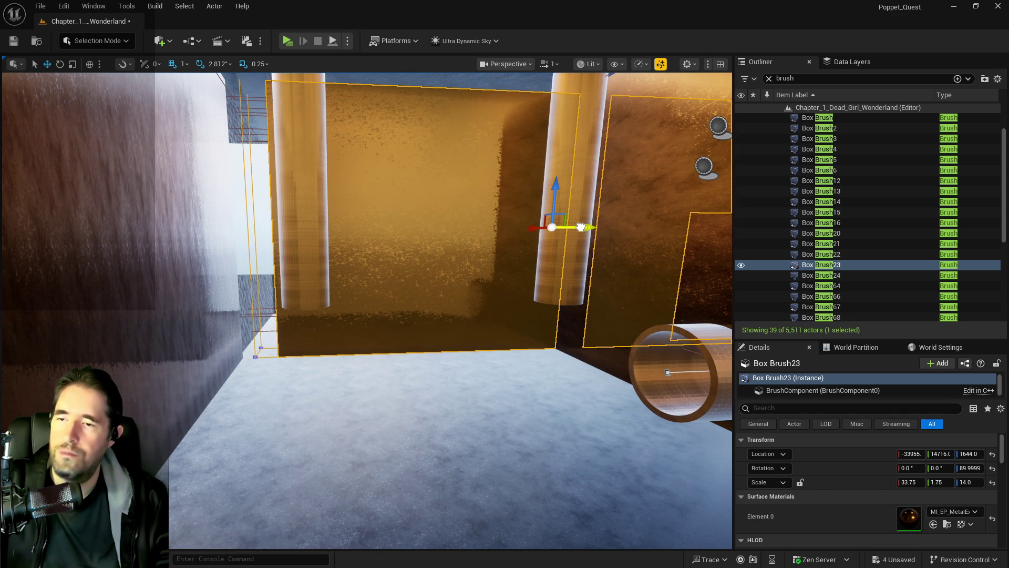
pyautogui.moveTo(581, 227)
pyautogui.mouseDown()
pyautogui.moveTo(542, 242)
pyautogui.moveTo(504, 221)
pyautogui.moveTo(436, 155)
pyautogui.moveTo(402, 101)
pyautogui.moveTo(369, 79)
pyautogui.moveTo(208, 196)
pyautogui.mouseUp()
pyautogui.moveTo(77, 221); pyautogui.dragTo(64, 223)
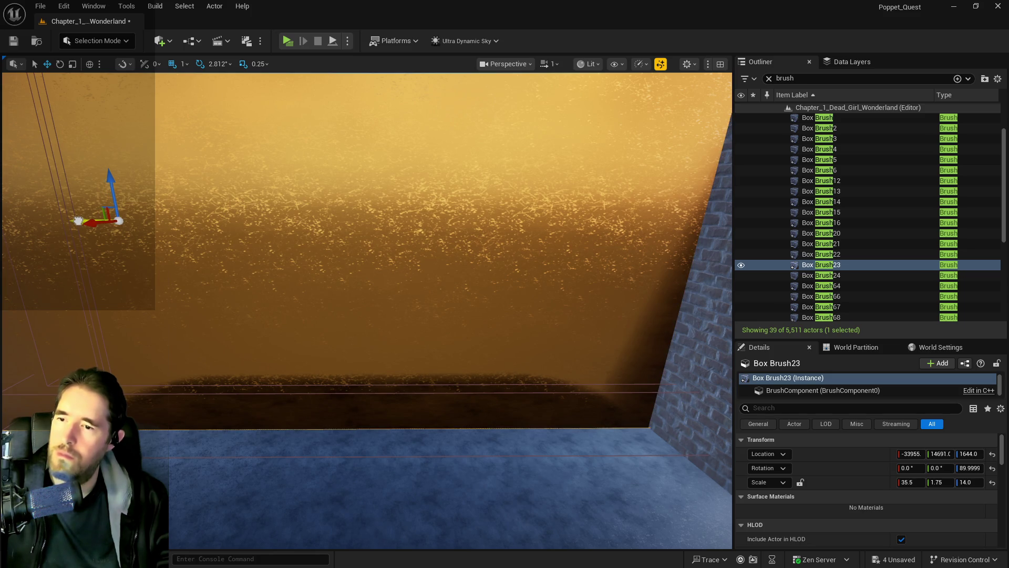
# Step: Move the wall brush to Y 14758 and set its X scale to 36.3999
pyautogui.moveTo(368, 263)
pyautogui.mouseDown()
pyautogui.moveTo(363, 315)
pyautogui.moveTo(389, 294)
pyautogui.moveTo(413, 387)
pyautogui.moveTo(415, 315)
pyautogui.moveTo(404, 316)
pyautogui.moveTo(399, 399)
pyautogui.mouseUp()
pyautogui.moveTo(606, 245); pyautogui.dragTo(600, 246)
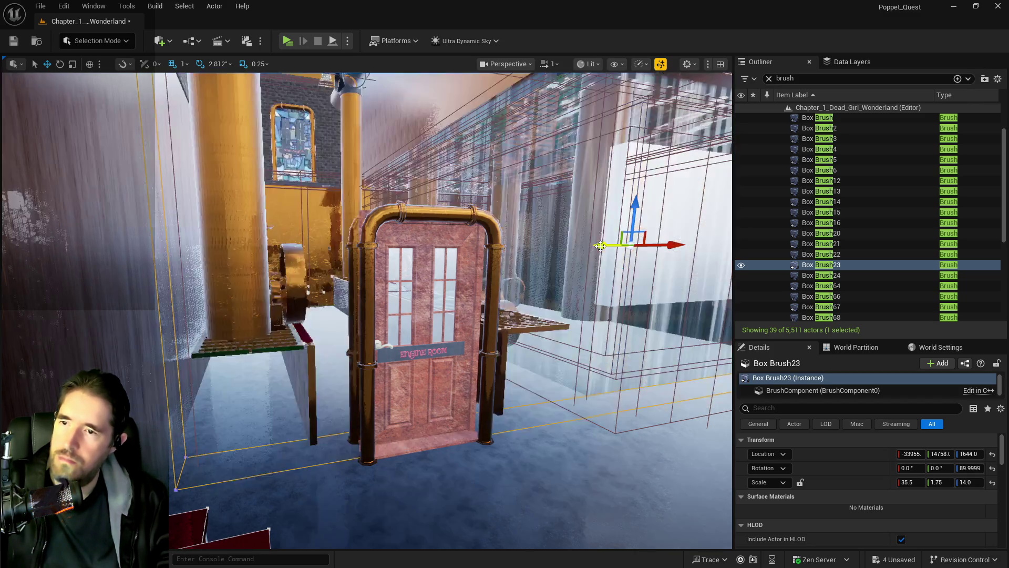
pyautogui.press('e')
pyautogui.press('r')
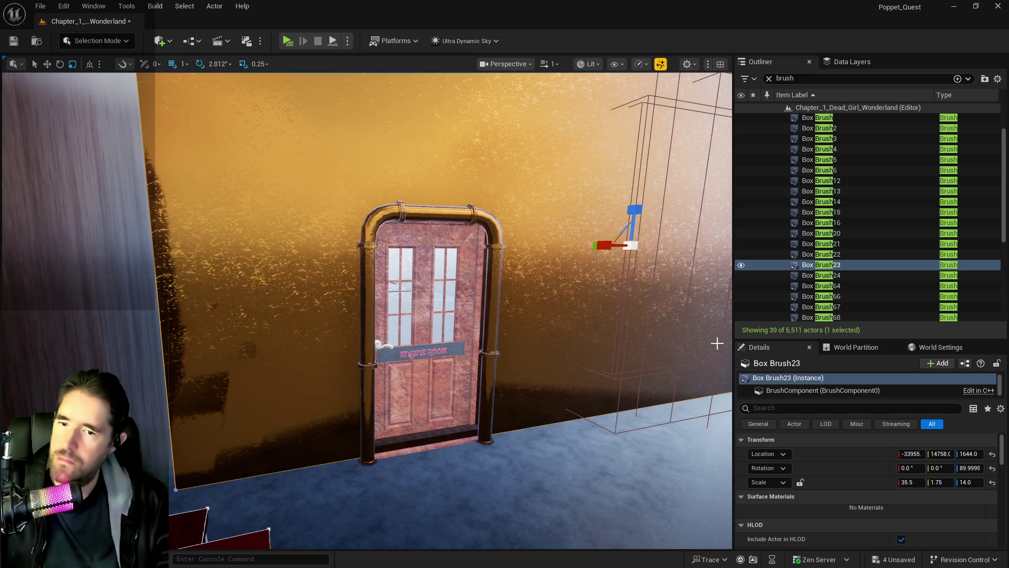
pyautogui.moveTo(898, 482); pyautogui.dragTo(904, 481)
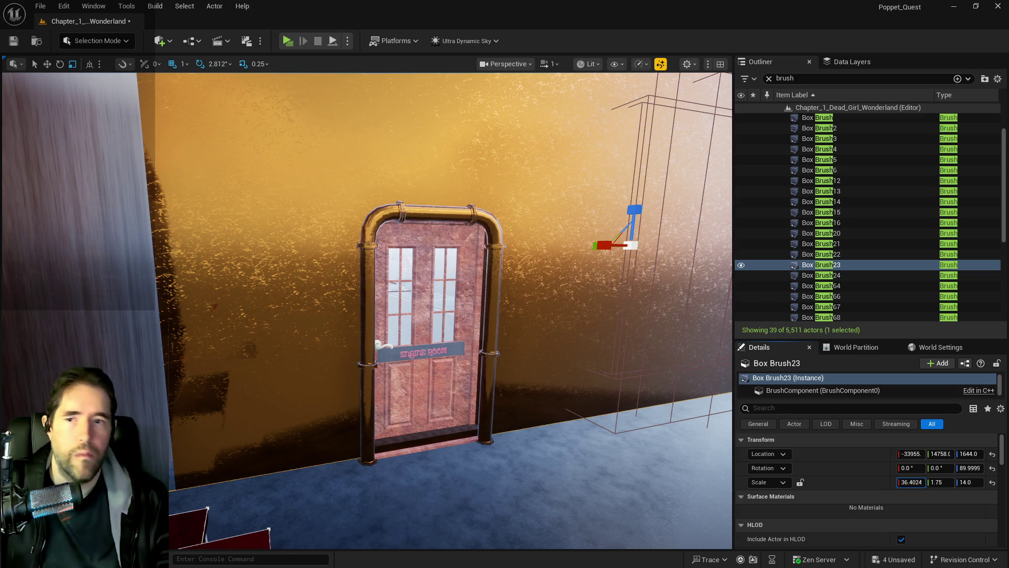
pyautogui.moveTo(914, 479); pyautogui.dragTo(911, 481)
# Step: Raise the camera speed to 8, save the level, and create a new box brush
pyautogui.moveTo(708, 100); pyautogui.dragTo(707, 100)
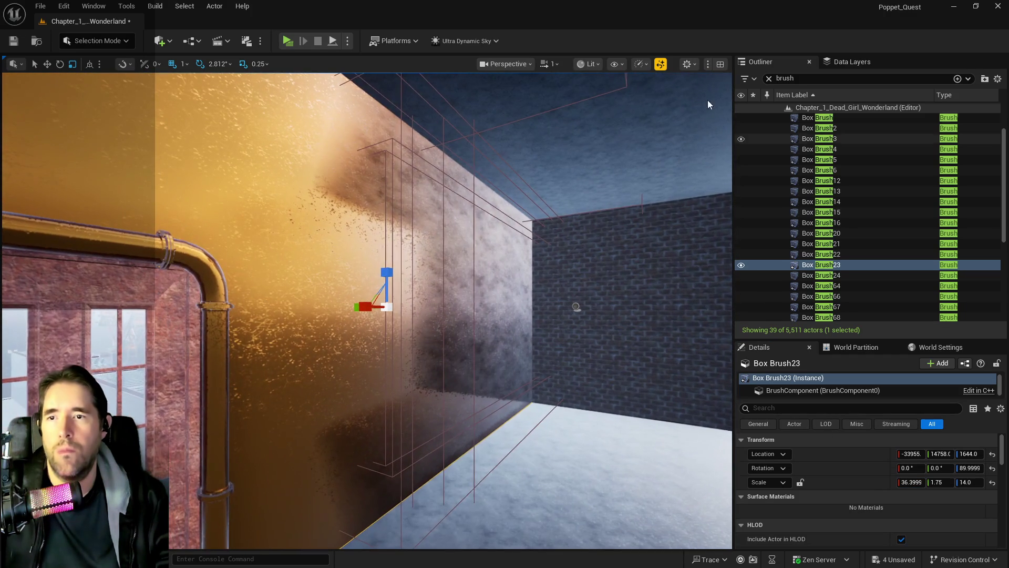
pyautogui.click(551, 64)
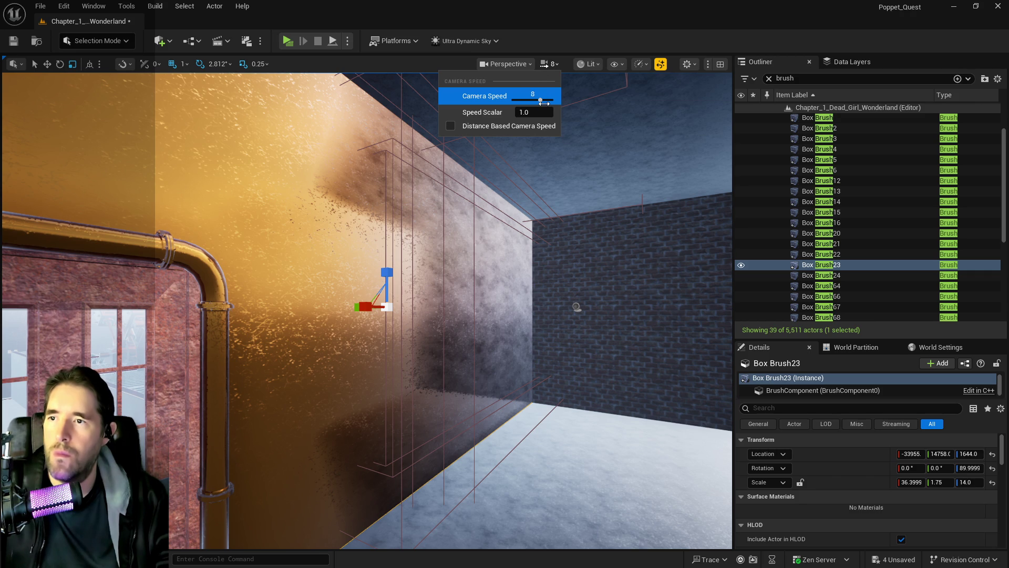
pyautogui.moveTo(551, 240); pyautogui.dragTo(551, 240)
pyautogui.moveTo(540, 287); pyautogui.dragTo(540, 287)
pyautogui.hotkey('ctrl', 's')
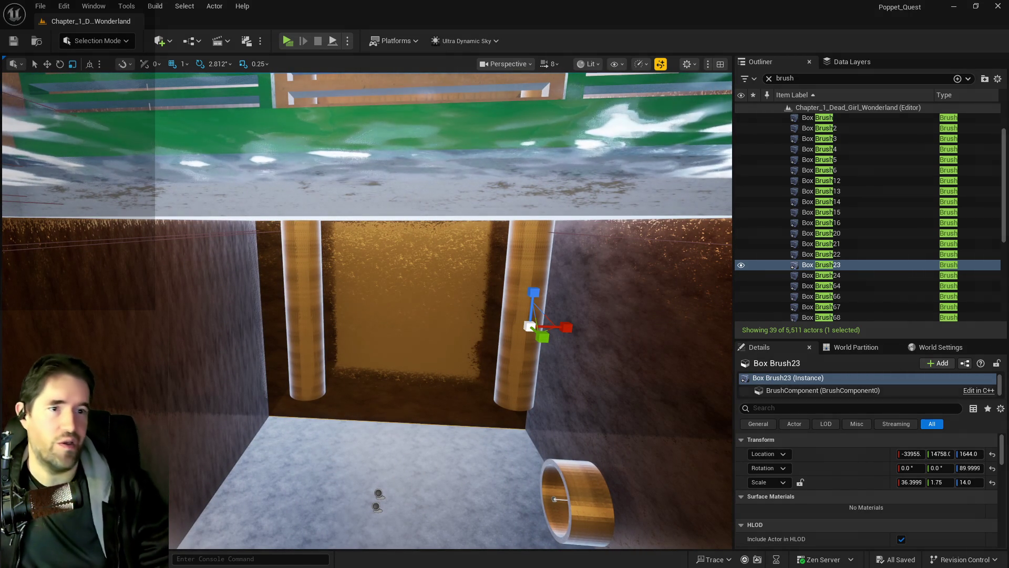
pyautogui.hotkey('ctrl', 'z')
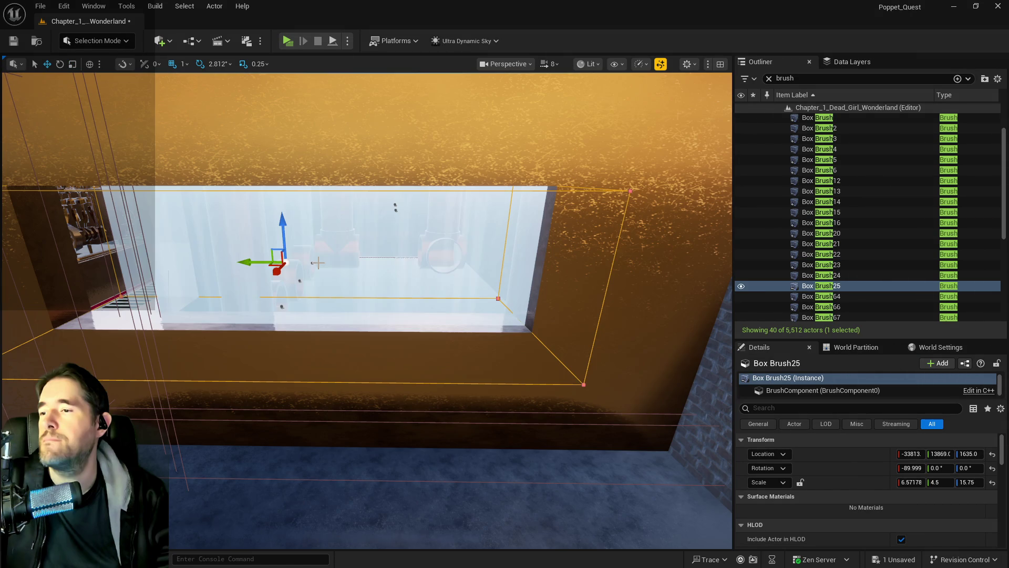
# Step: Move the new Box Brush25 along Y to 13192 and scale it wider in Y
pyautogui.moveTo(263, 263)
pyautogui.mouseDown()
pyautogui.moveTo(368, 263)
pyautogui.moveTo(481, 185)
pyautogui.mouseUp()
pyautogui.press('e')
pyautogui.press('r')
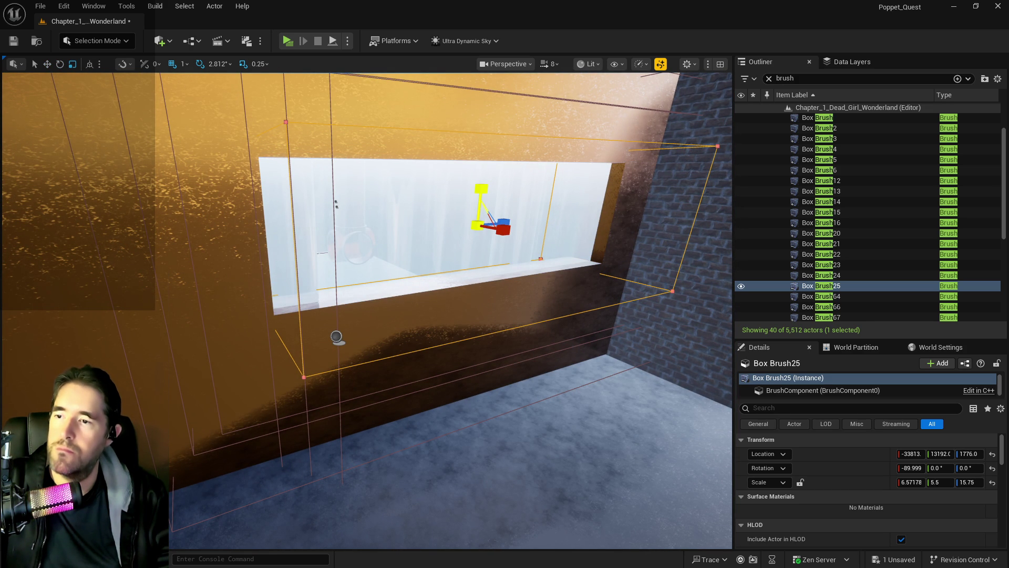
pyautogui.press('f')
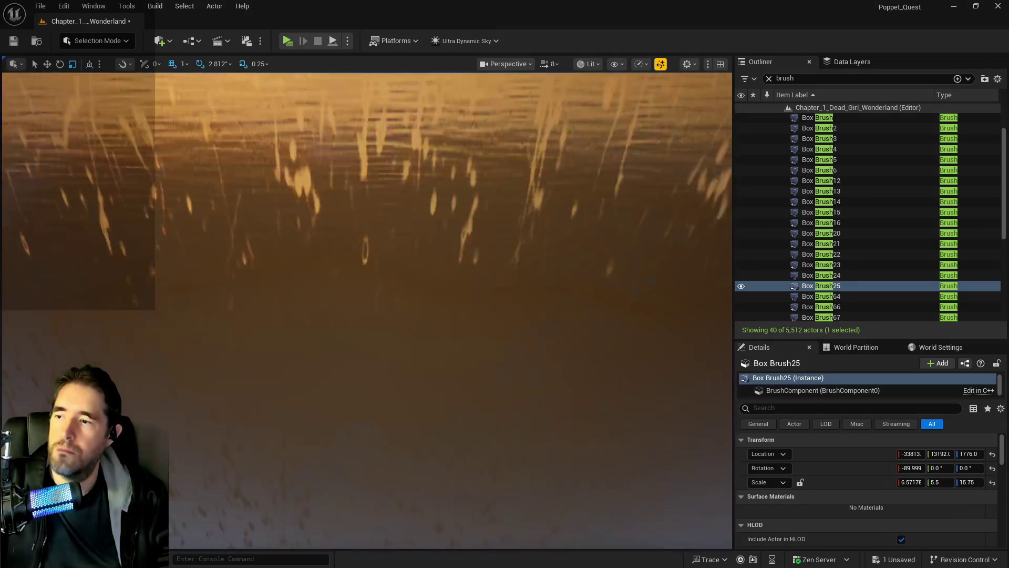
pyautogui.press('w')
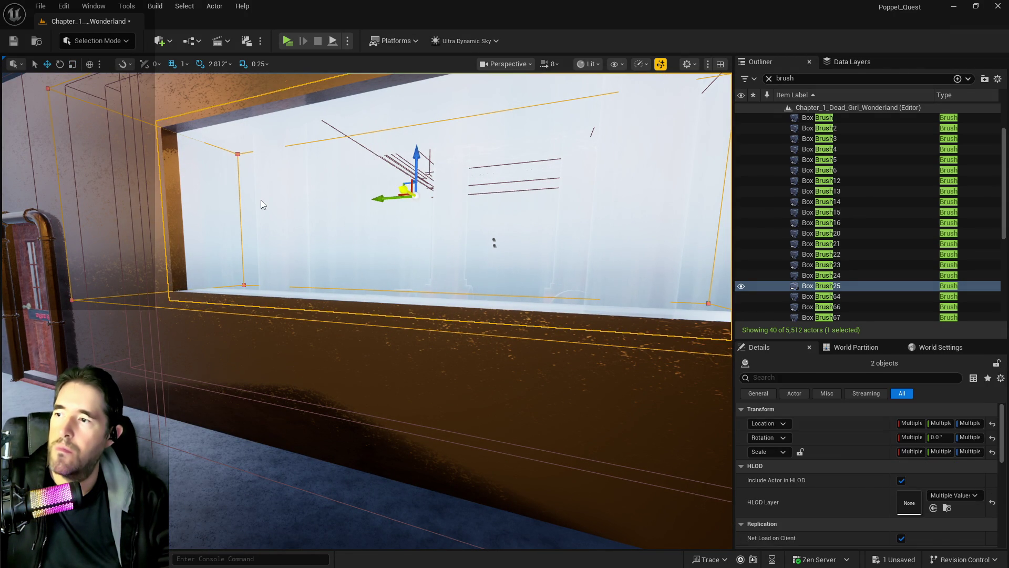
# Step: Lower Box Brush25 together with a second brush, then select SM_Hidden_Grotto_Pool_Wall_41
pyautogui.keyDown('ctrl'); pyautogui.click(269, 216); pyautogui.keyUp('ctrl')
pyautogui.moveTo(415, 159)
pyautogui.mouseDown()
pyautogui.moveTo(413, 218)
pyautogui.moveTo(282, 230)
pyautogui.moveTo(275, 277)
pyautogui.mouseUp()
pyautogui.click(308, 340)
pyautogui.moveTo(297, 348); pyautogui.dragTo(297, 348)
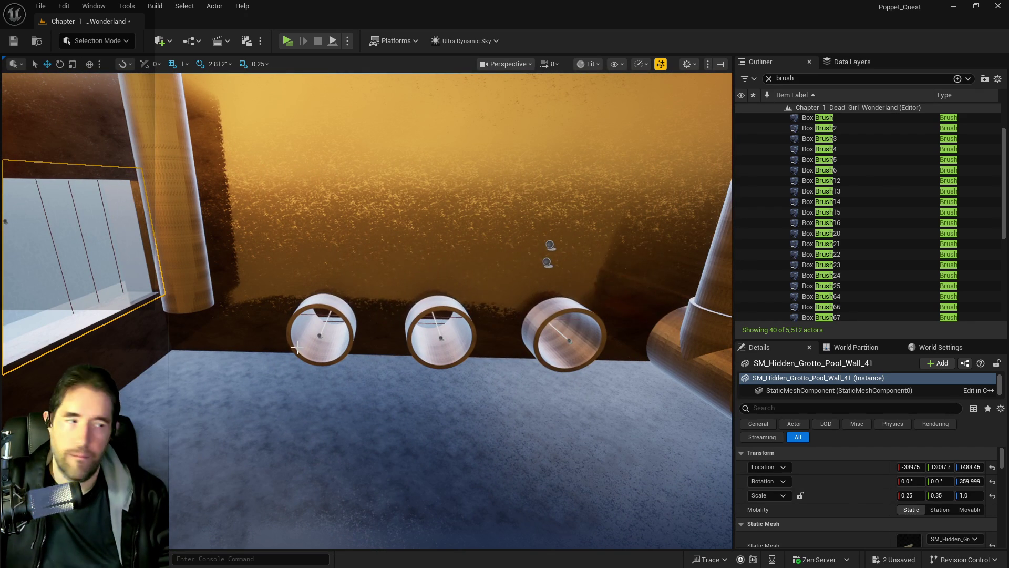
# Step: Save the level, then select and frame the pipe Cylinder Brush15
pyautogui.hotkey('ctrl', 's')
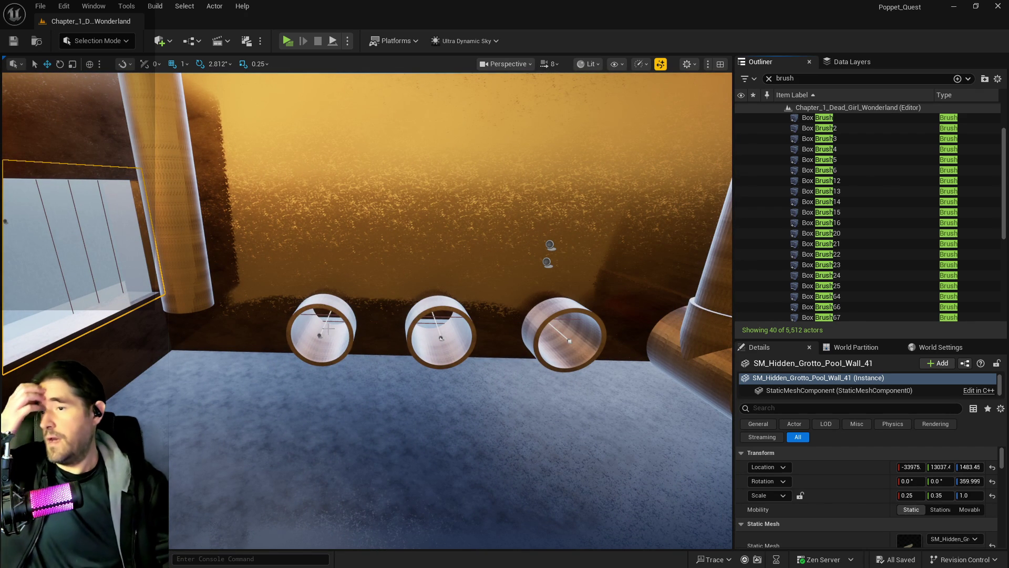
pyautogui.moveTo(345, 247); pyautogui.dragTo(345, 248)
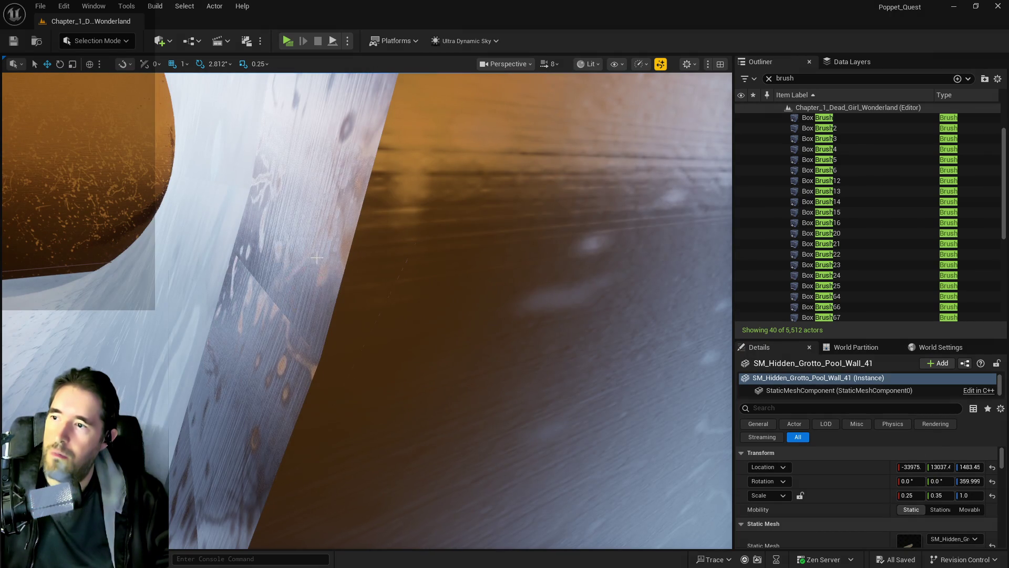
pyautogui.click(317, 258)
pyautogui.press('f')
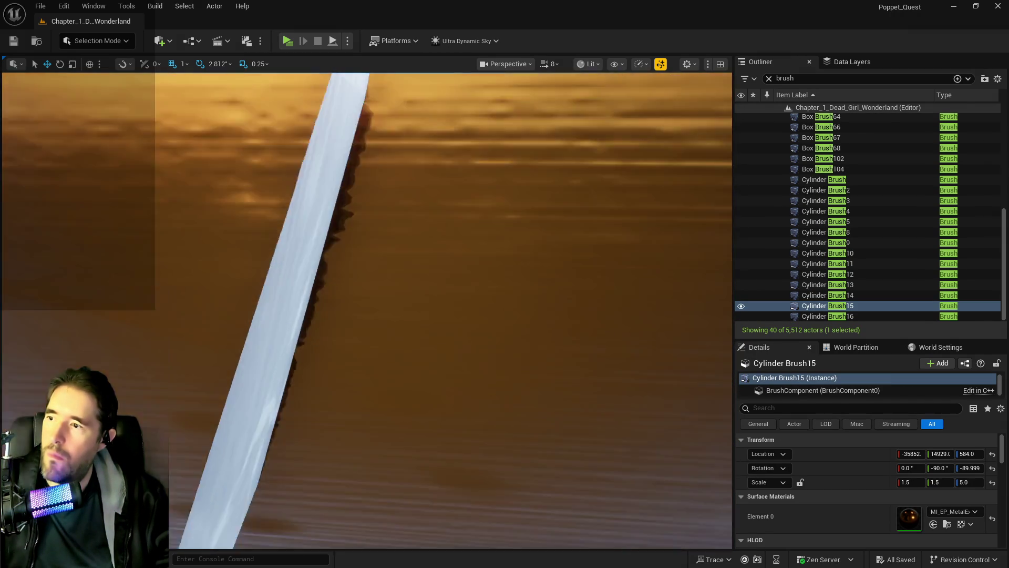
pyautogui.scroll(-5, 298, 269)
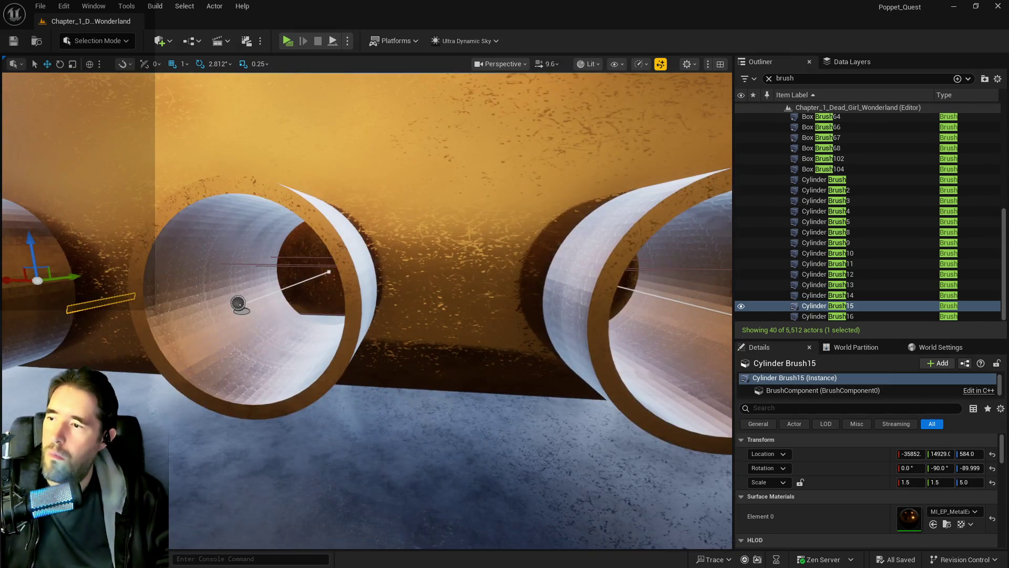
pyautogui.scroll(3, 298, 270)
pyautogui.scroll(10, 298, 270)
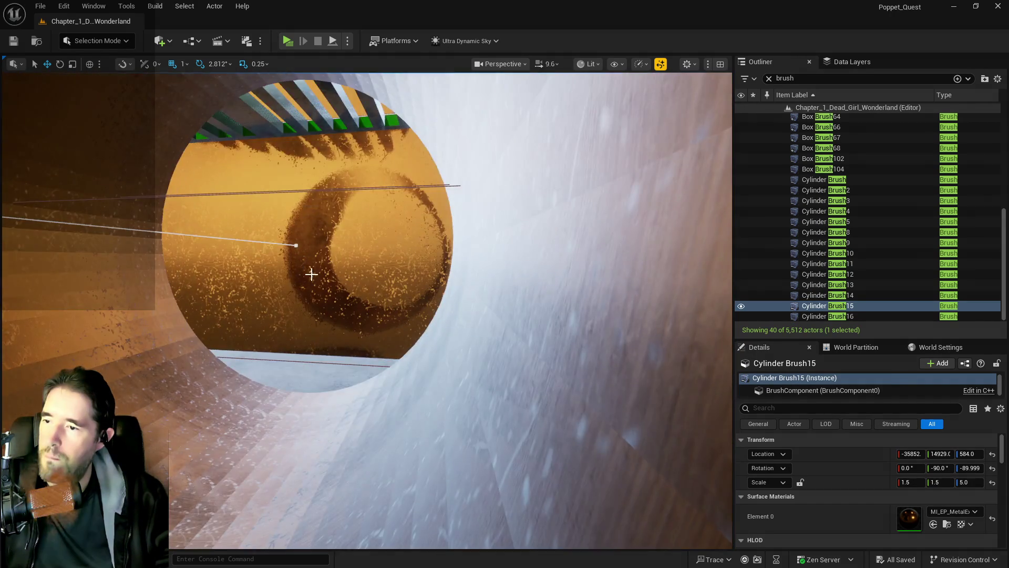
pyautogui.scroll(5, 330, 276)
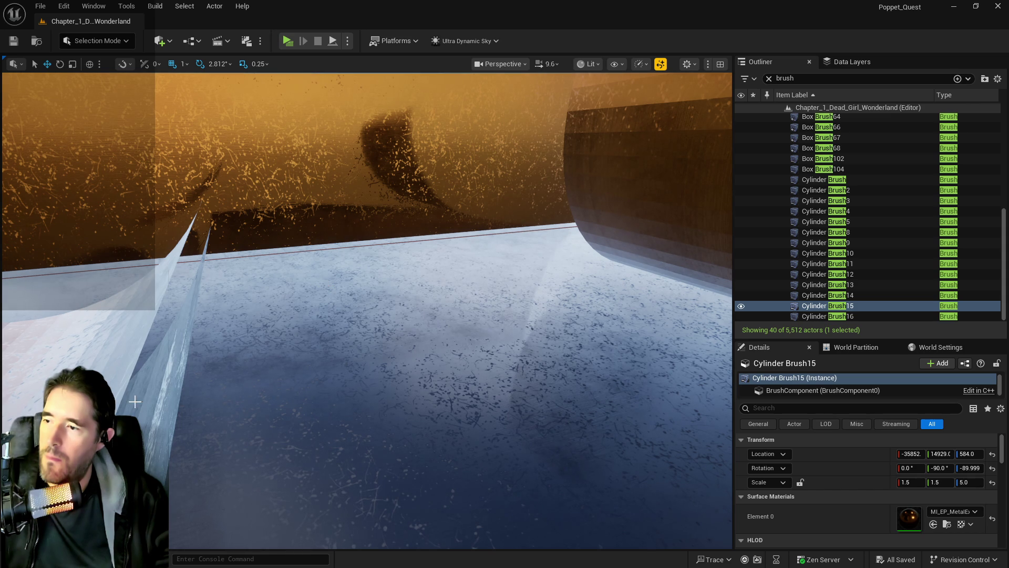
# Step: Add Cylinder Brush16, Cylinder Brush14 and Box Brush16 to the selection
pyautogui.keyDown('ctrl'); pyautogui.click(149, 452); pyautogui.keyUp('ctrl')
pyautogui.scroll(-5, 149, 452)
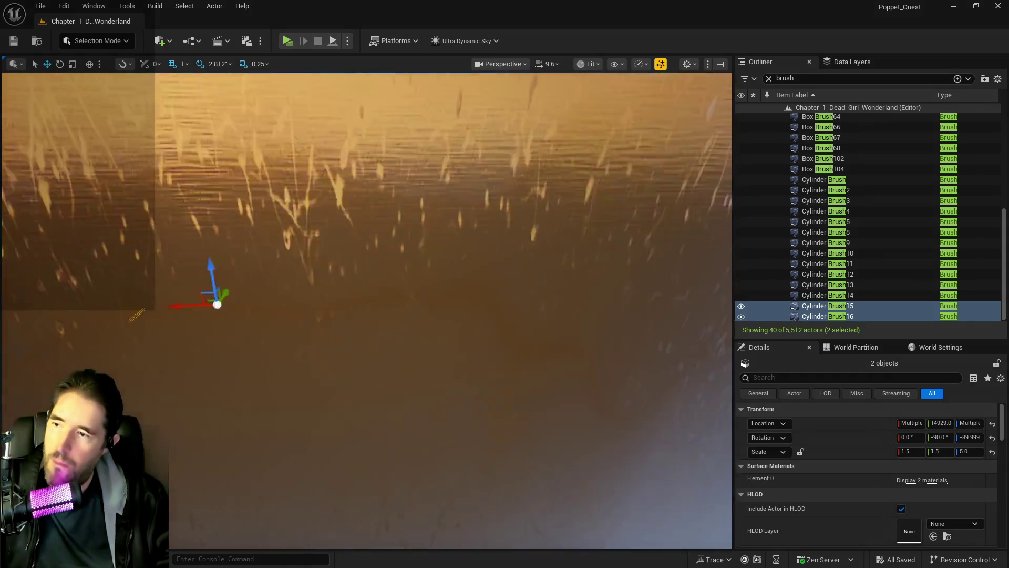
pyautogui.scroll(10, 357, 316)
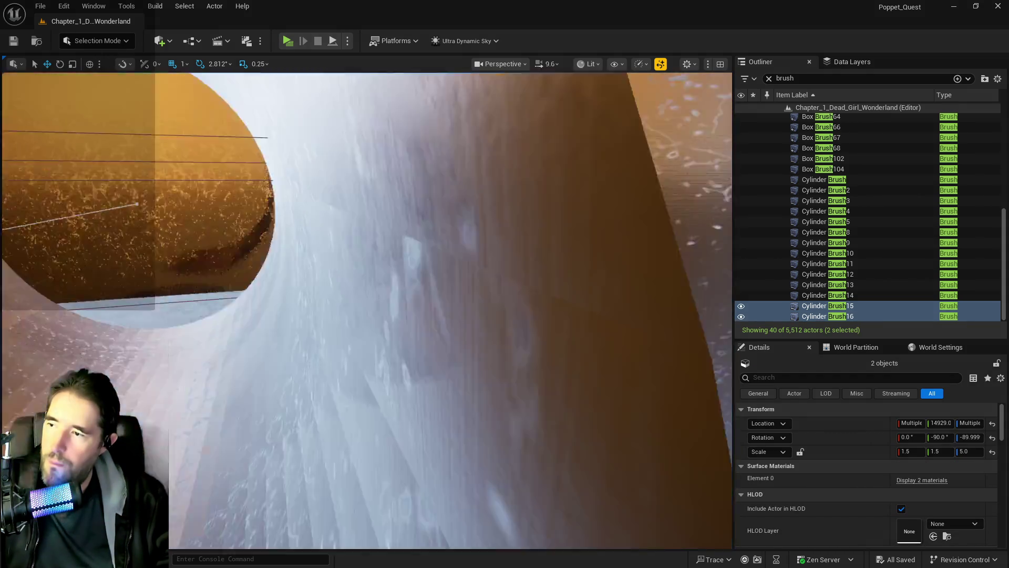
pyautogui.scroll(5, 191, 446)
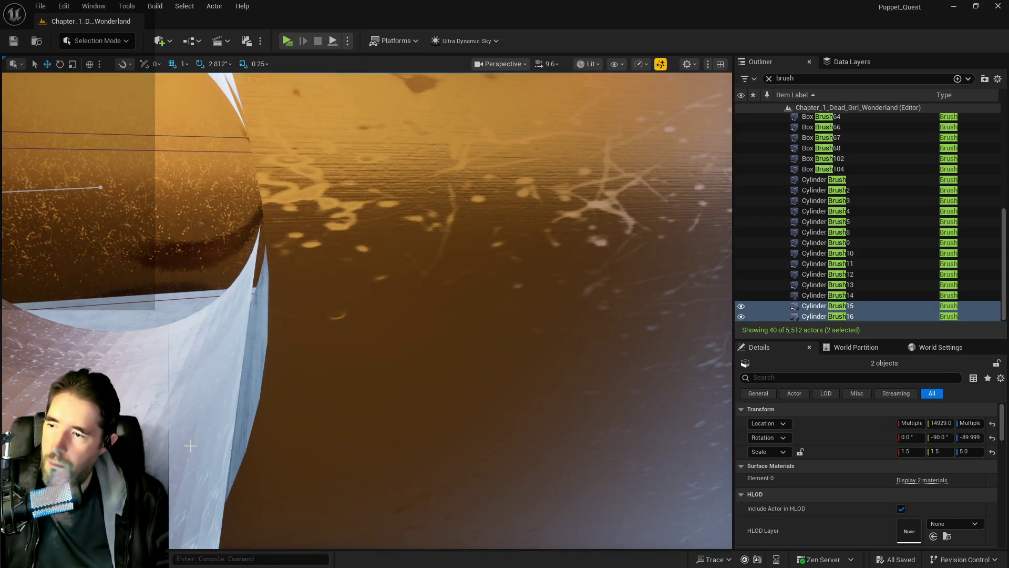
pyautogui.keyDown('ctrl'); pyautogui.click(250, 397); pyautogui.keyUp('ctrl')
pyautogui.scroll(-10, 250, 397)
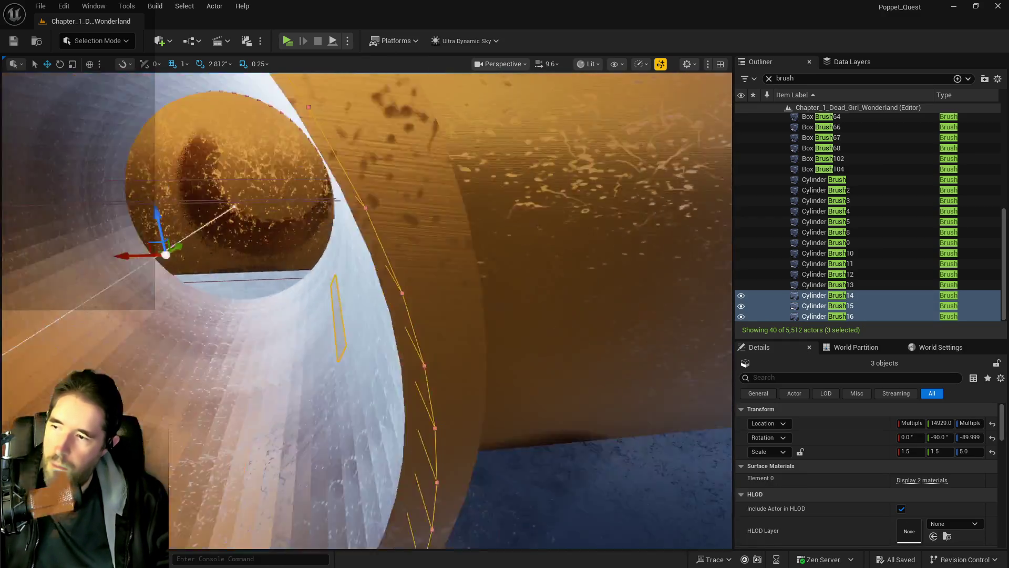
pyautogui.scroll(2, 270, 361)
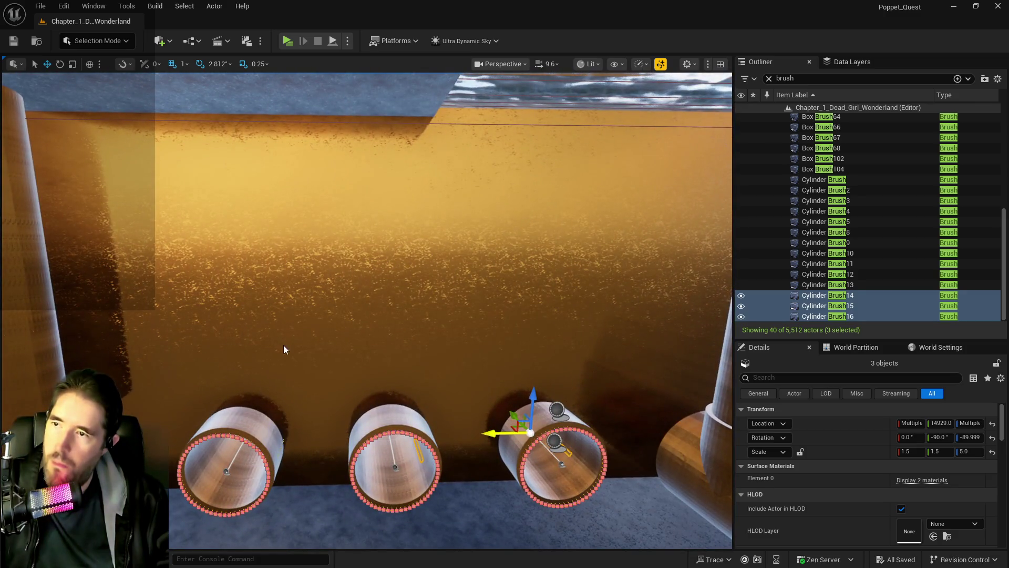
pyautogui.keyDown('ctrl'); pyautogui.click(282, 345); pyautogui.keyUp('ctrl')
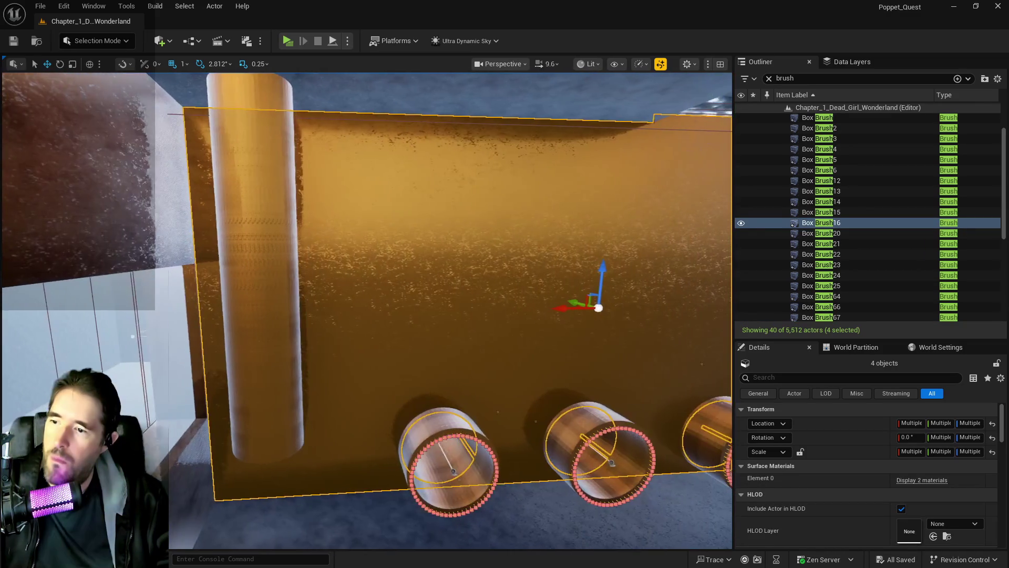
# Step: Inspect the orange wall and pipes, then select only Box Brush16
pyautogui.press('w')
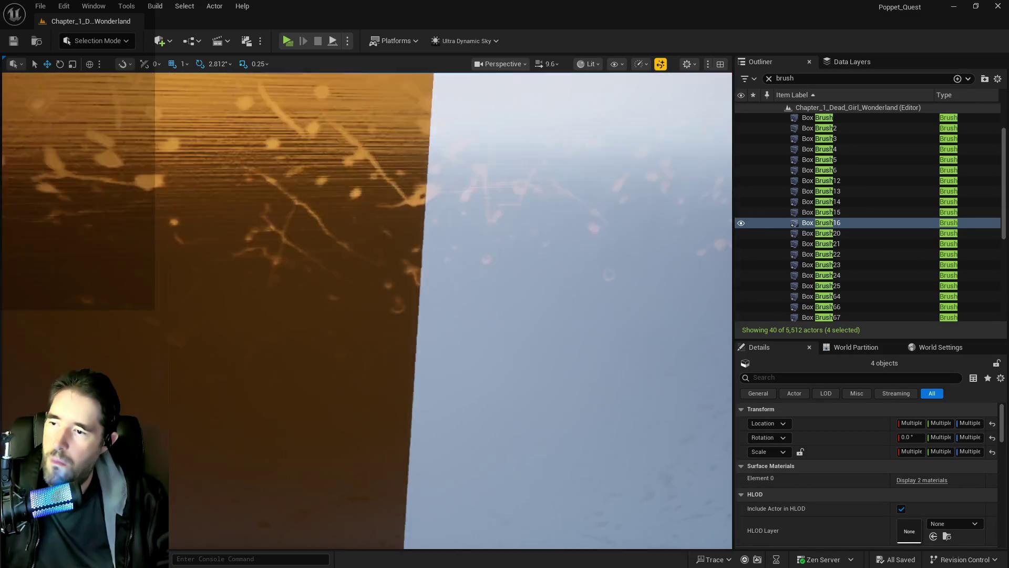
pyautogui.press('f')
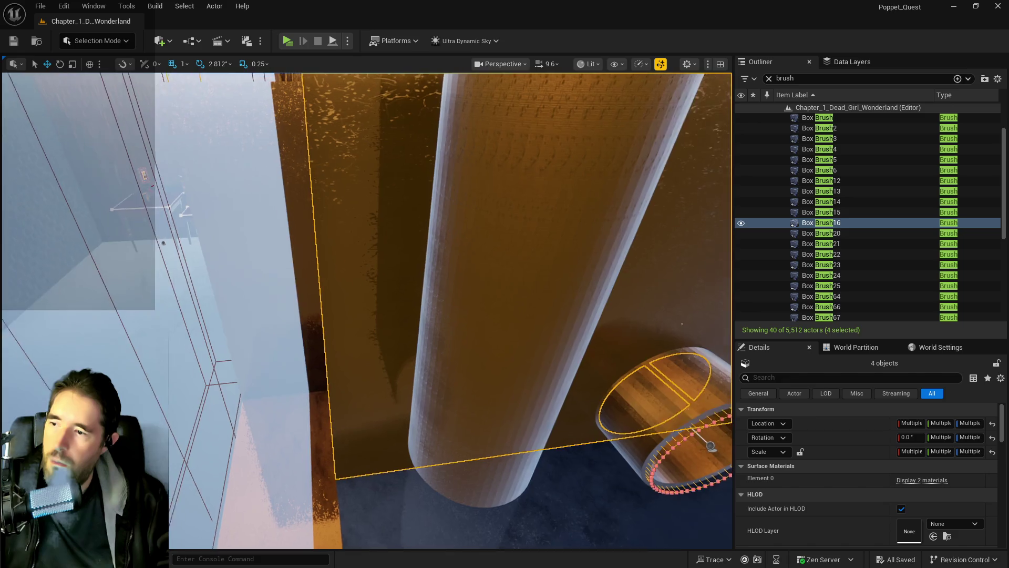
pyautogui.press('s')
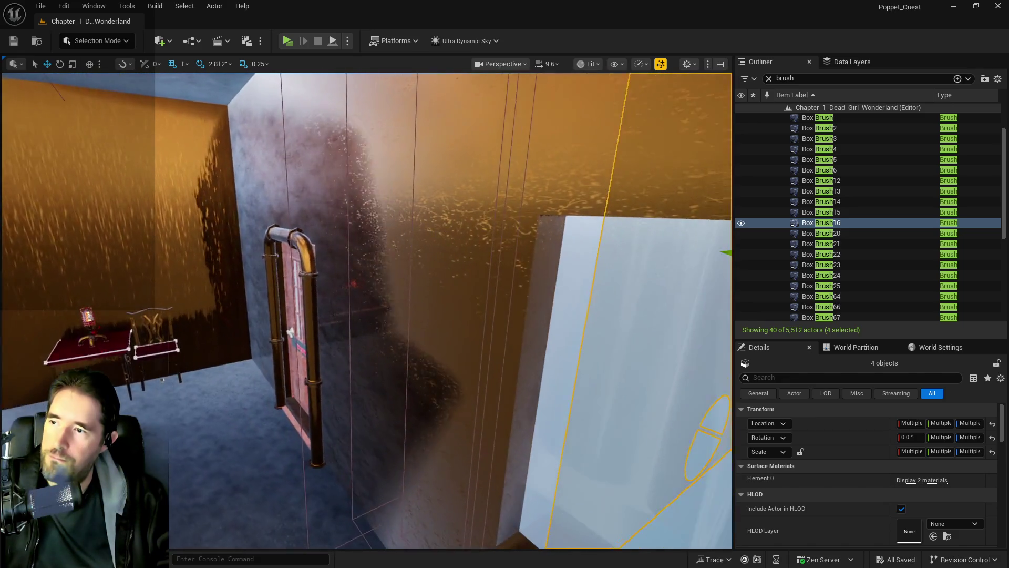
pyautogui.press('w')
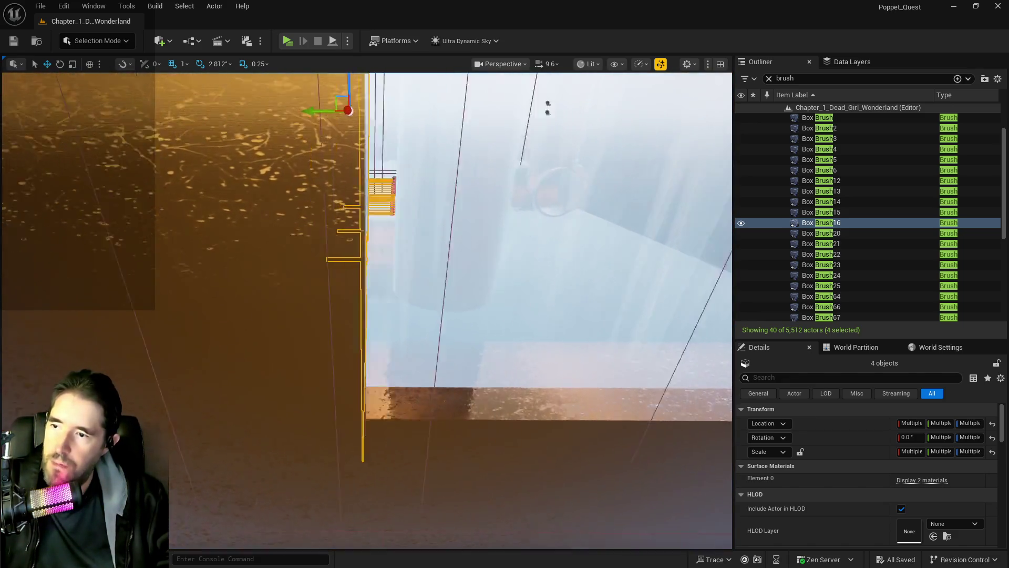
pyautogui.press('s')
pyautogui.press('w')
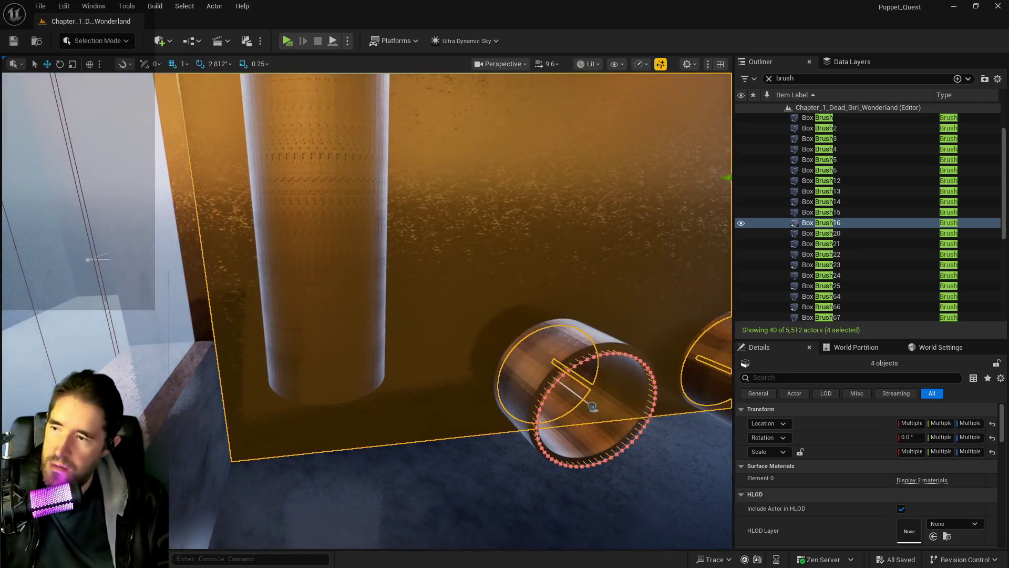
pyautogui.press('w')
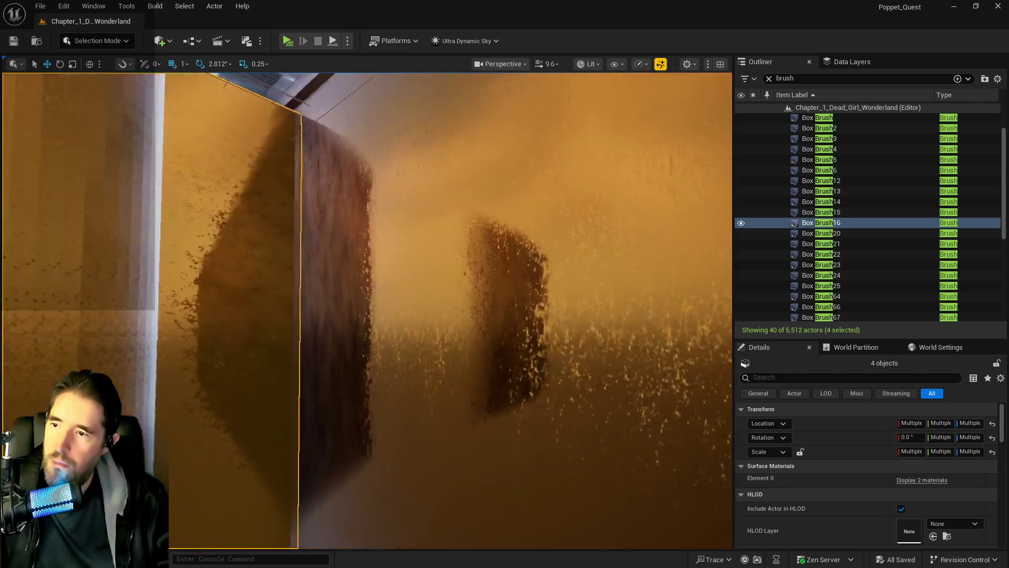
pyautogui.press('s')
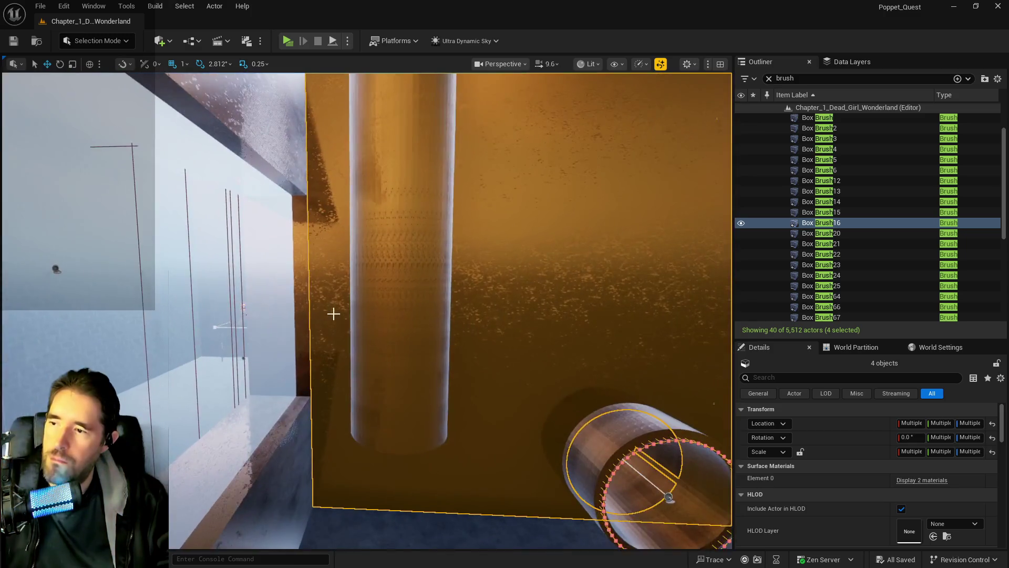
pyautogui.click(563, 416)
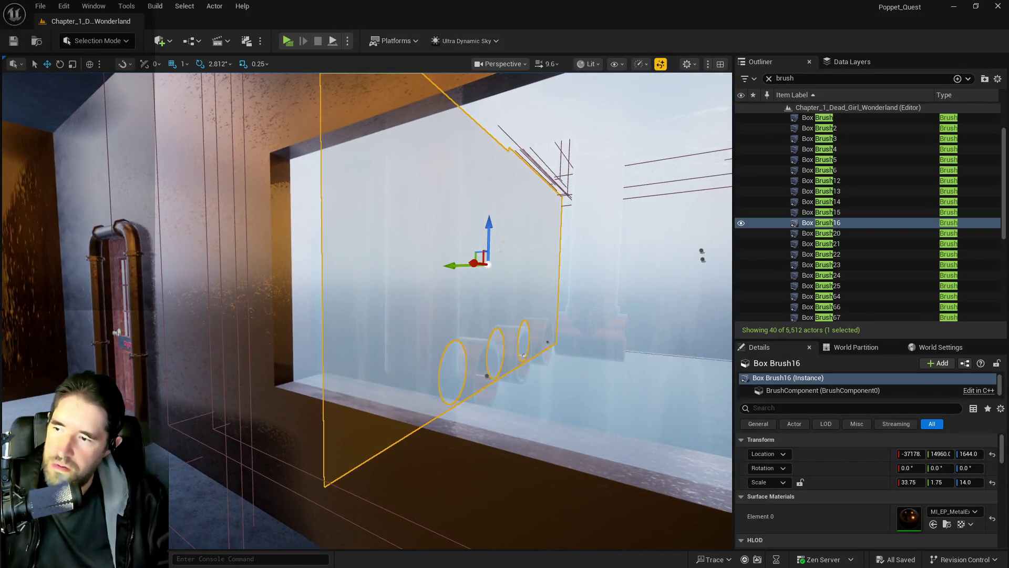
# Step: Select and frame Box Brush25, add nearby brushes, and check the camera speed settings
pyautogui.doubleClick(821, 285)
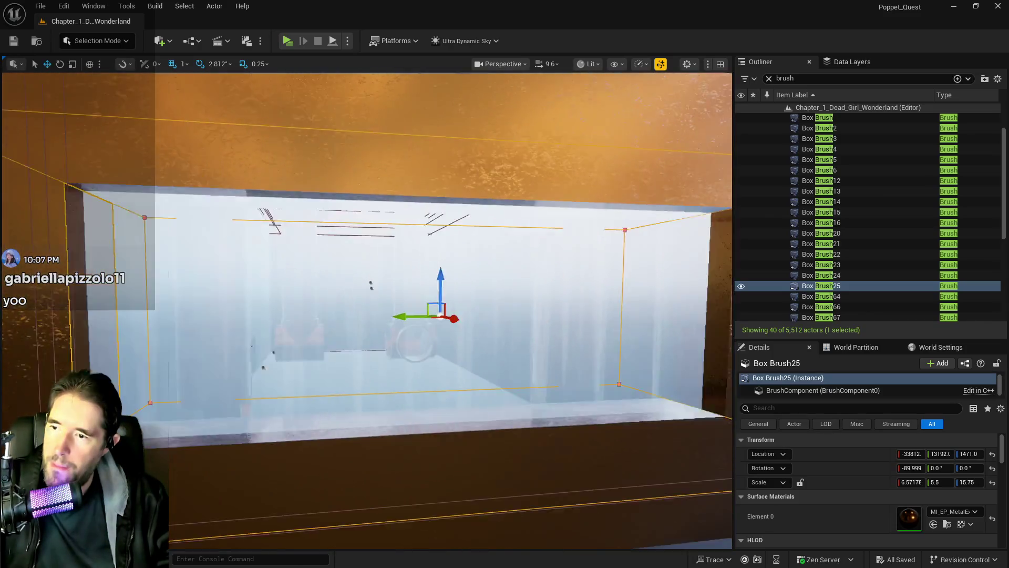
pyautogui.keyDown('ctrl'); pyautogui.click(337, 345); pyautogui.keyUp('ctrl')
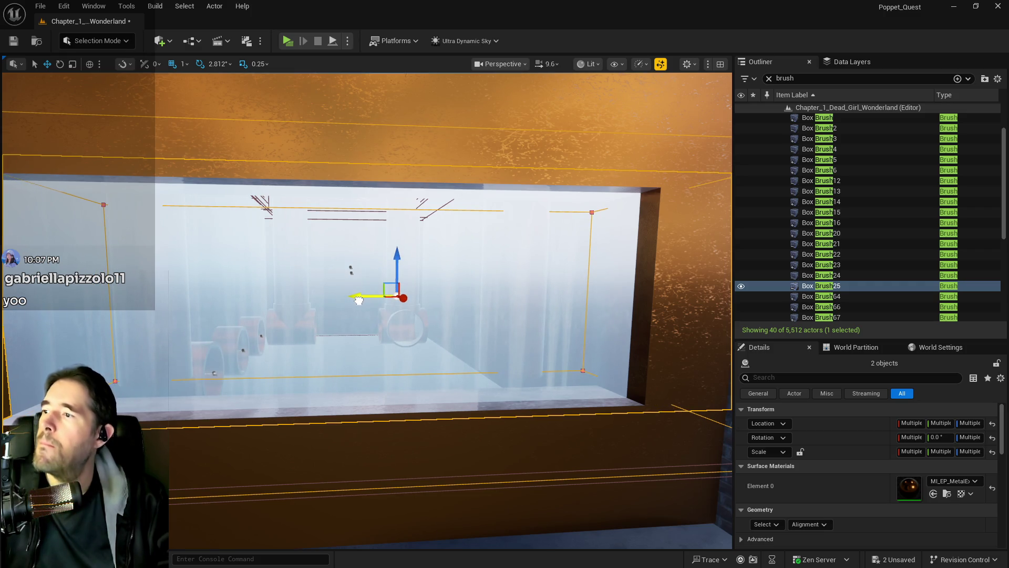
pyautogui.click(359, 300)
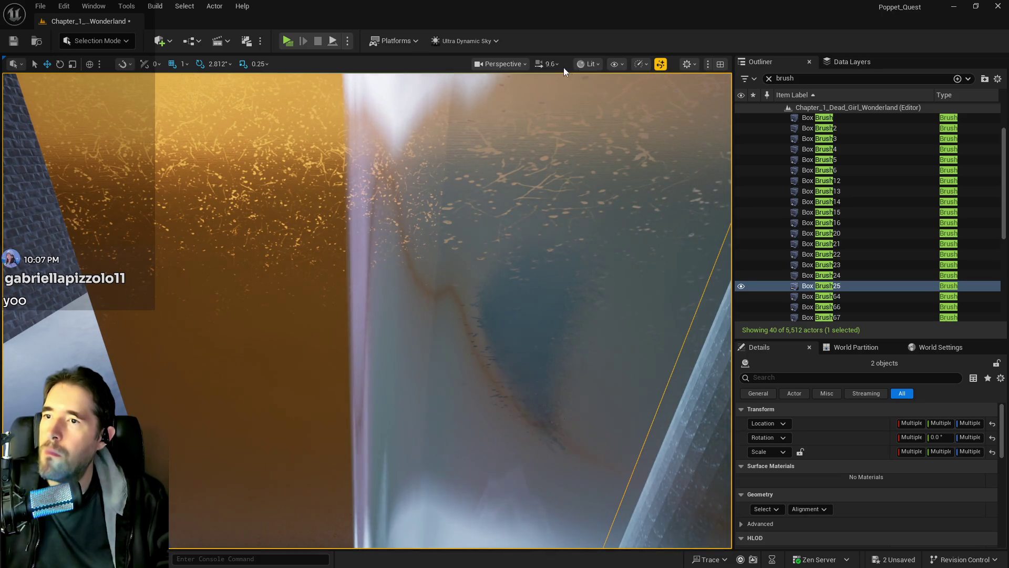
pyautogui.click(556, 65)
pyautogui.click(538, 39)
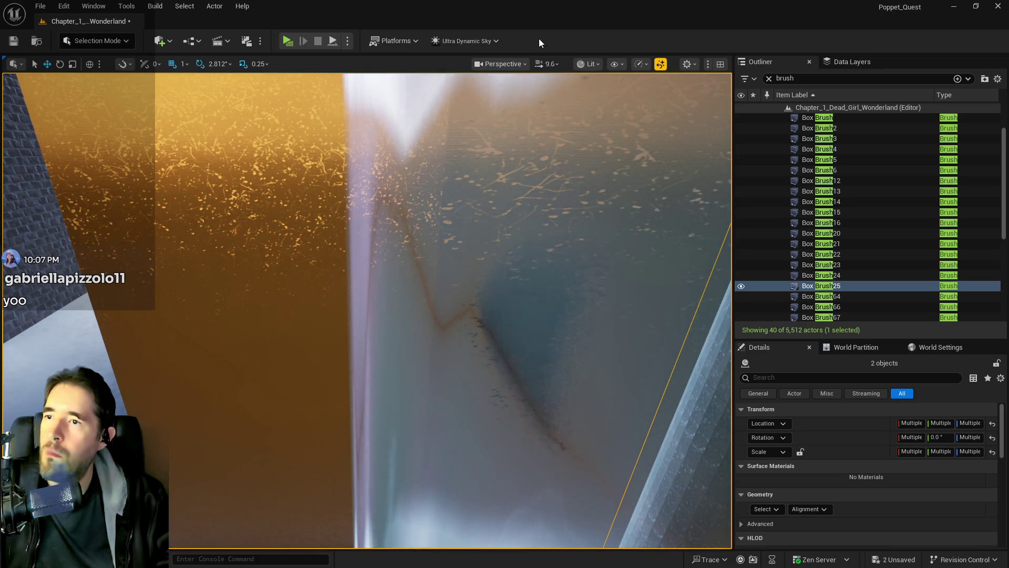
# Step: Lower the flying speed to 1.6, approach the pillars, and select Box Brush23
pyautogui.scroll(-4, 542, 95)
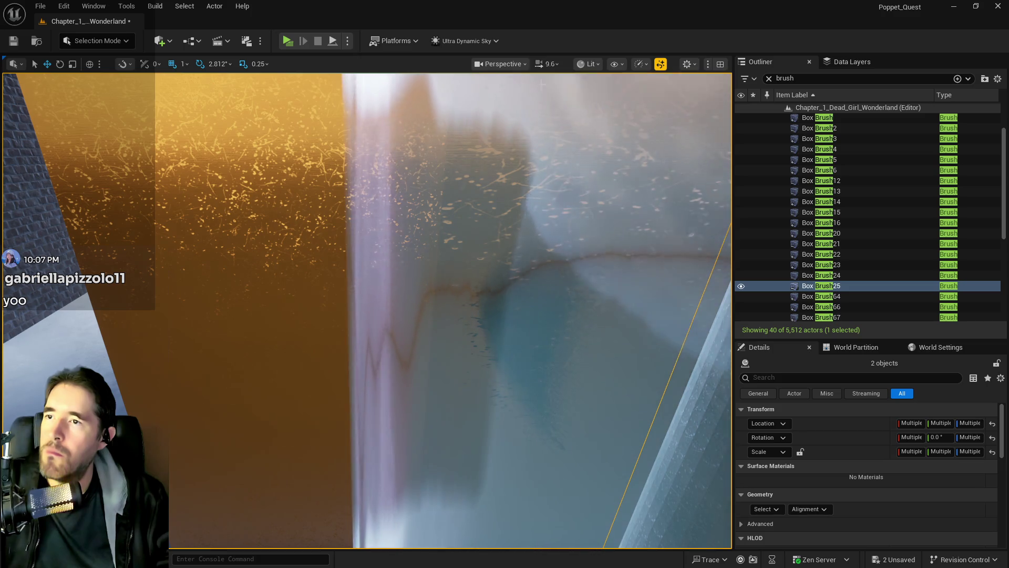
pyautogui.scroll(-3, 541, 95)
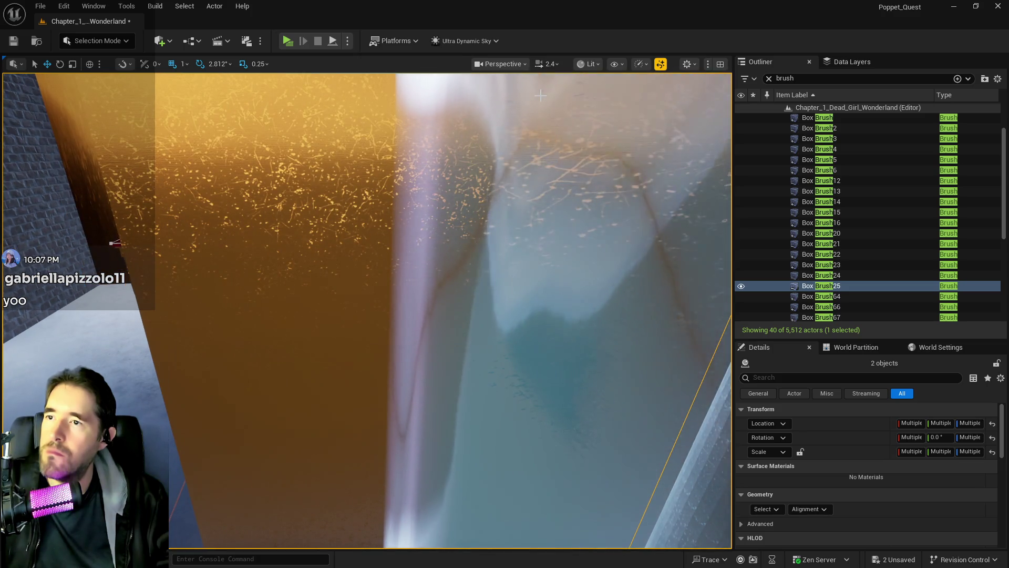
pyautogui.press('w')
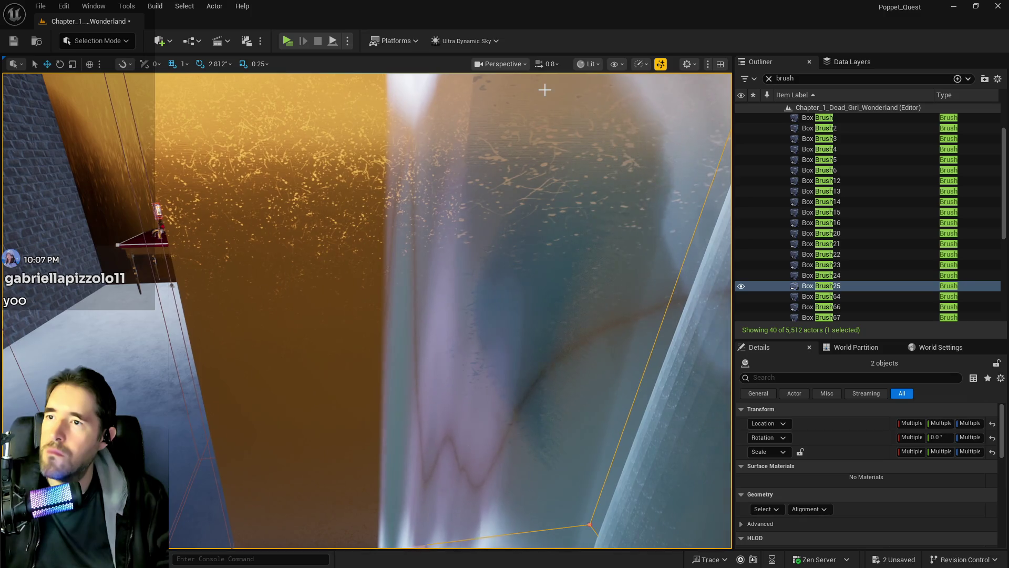
pyautogui.scroll(1, 523, 107)
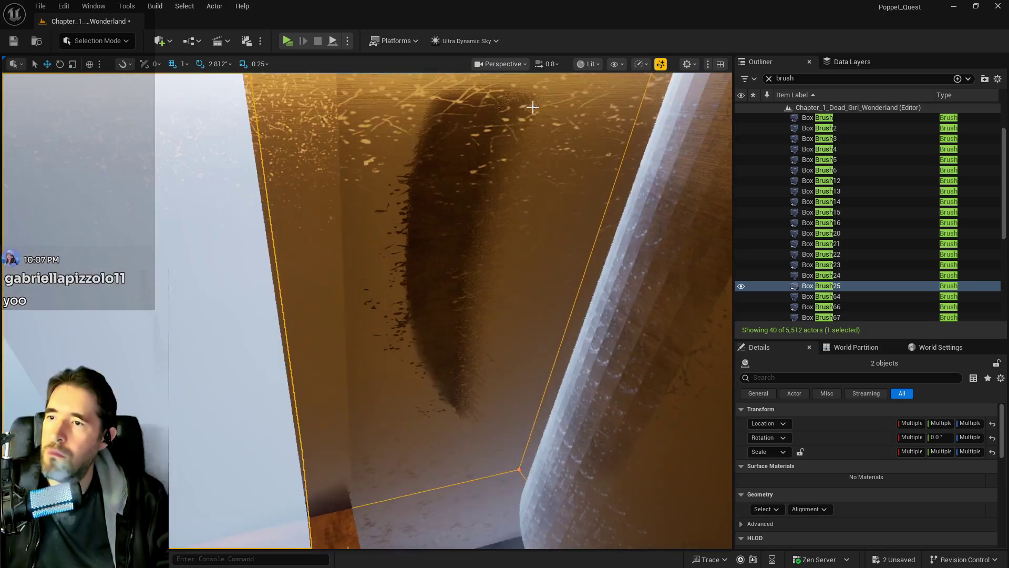
pyautogui.moveTo(523, 107); pyautogui.dragTo(426, 115)
pyautogui.press('w')
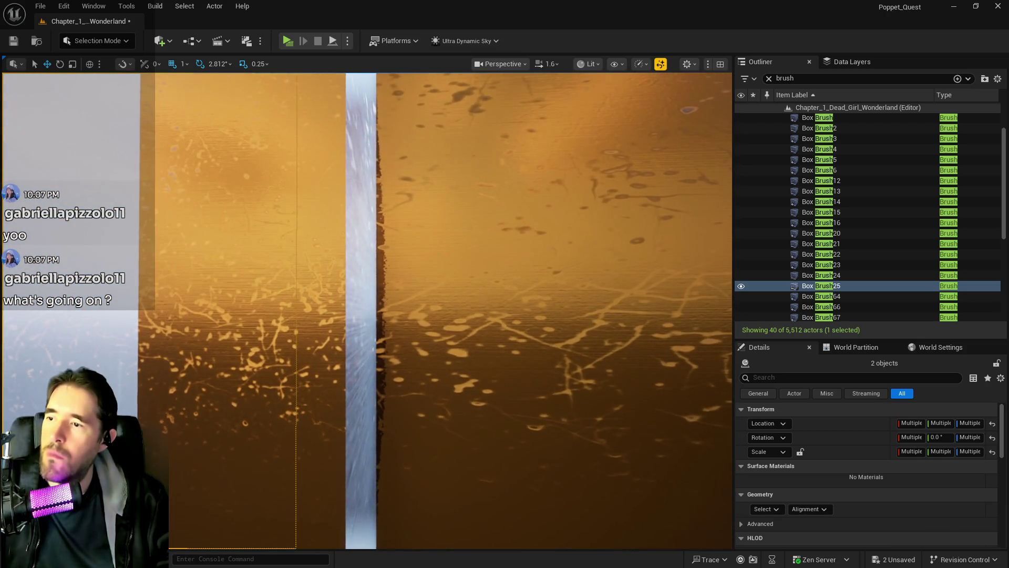
pyautogui.click(359, 311)
# Step: Fly along the orange wall toward the pillars and look down at the pipes
pyautogui.press('w')
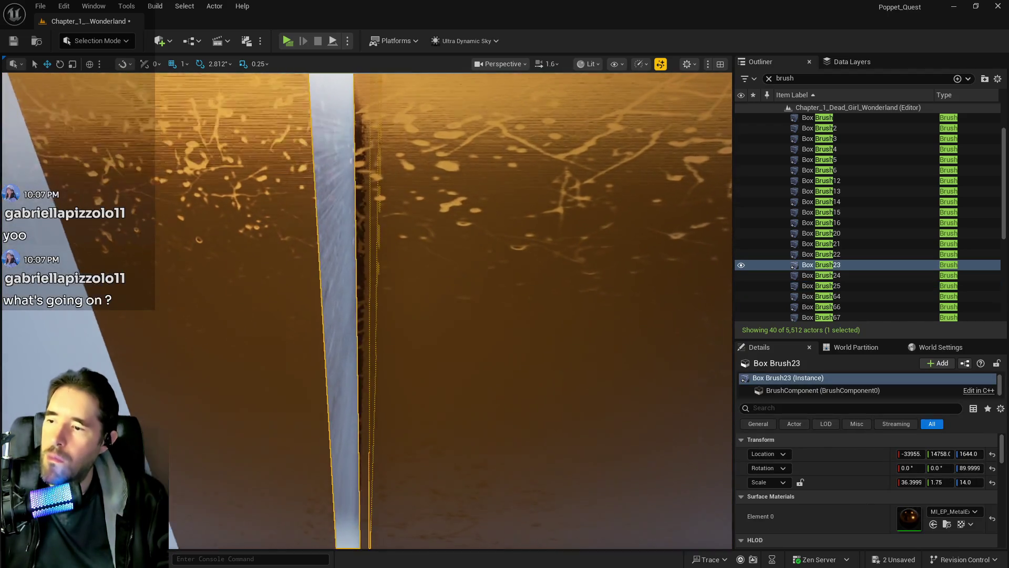
pyautogui.press('s')
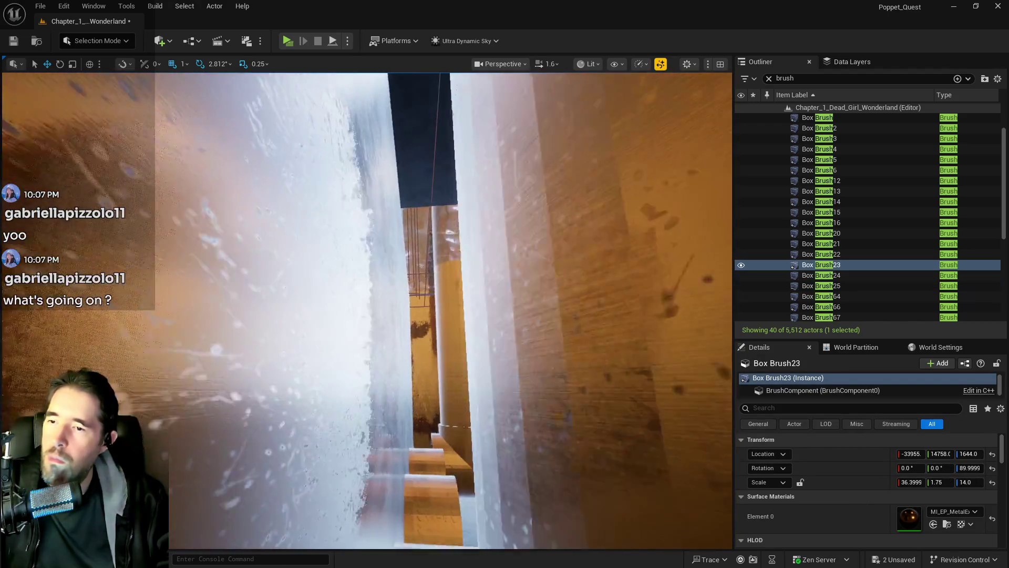
pyautogui.press('w')
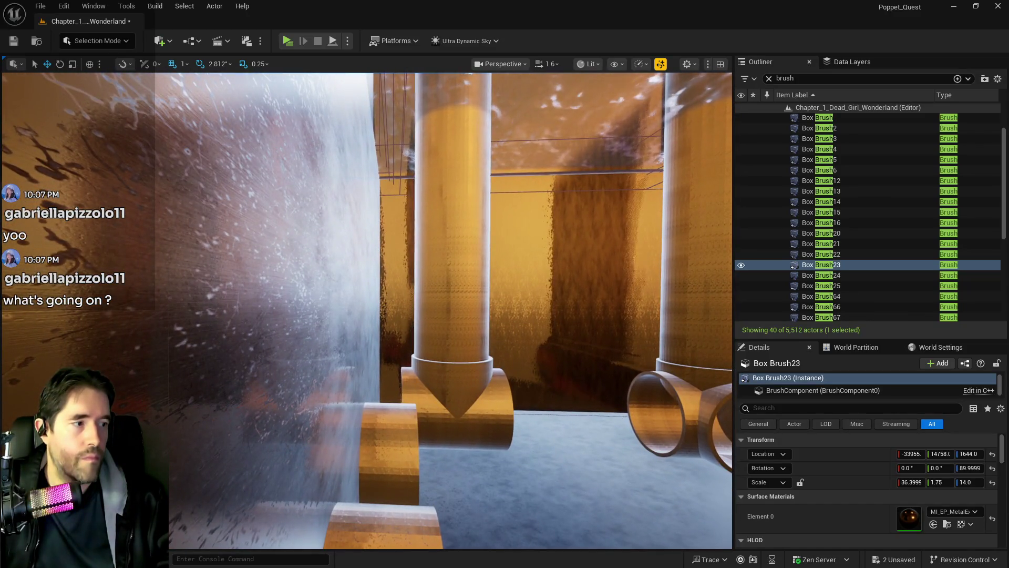
pyautogui.press('q')
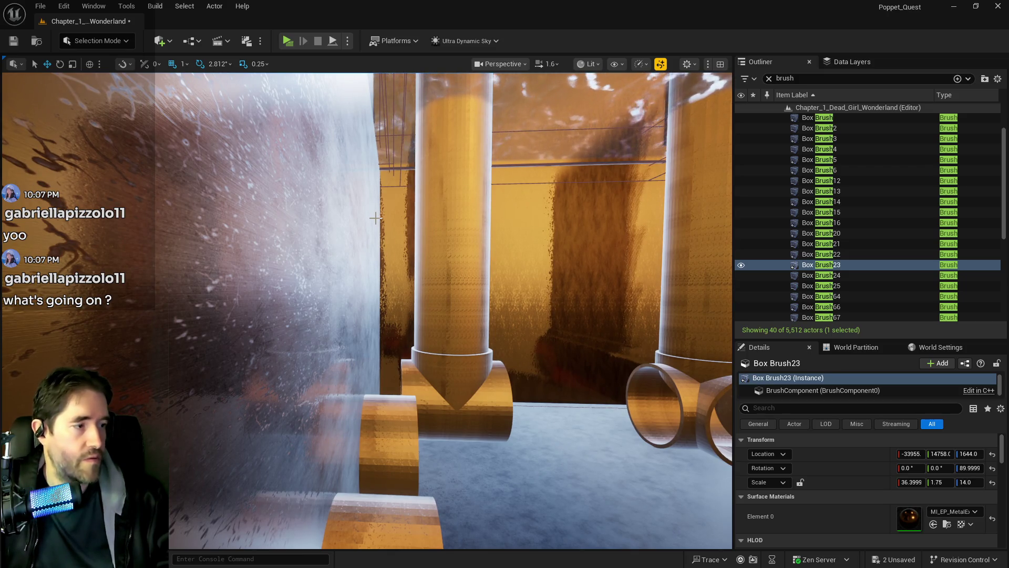
pyautogui.moveTo(342, 233)
pyautogui.mouseDown()
pyautogui.moveTo(305, 316)
pyautogui.moveTo(294, 284)
pyautogui.moveTo(620, 180)
pyautogui.moveTo(671, 89)
pyautogui.moveTo(582, 362)
pyautogui.moveTo(350, 444)
pyautogui.moveTo(383, 473)
pyautogui.moveTo(368, 440)
pyautogui.moveTo(306, 487)
pyautogui.mouseUp()
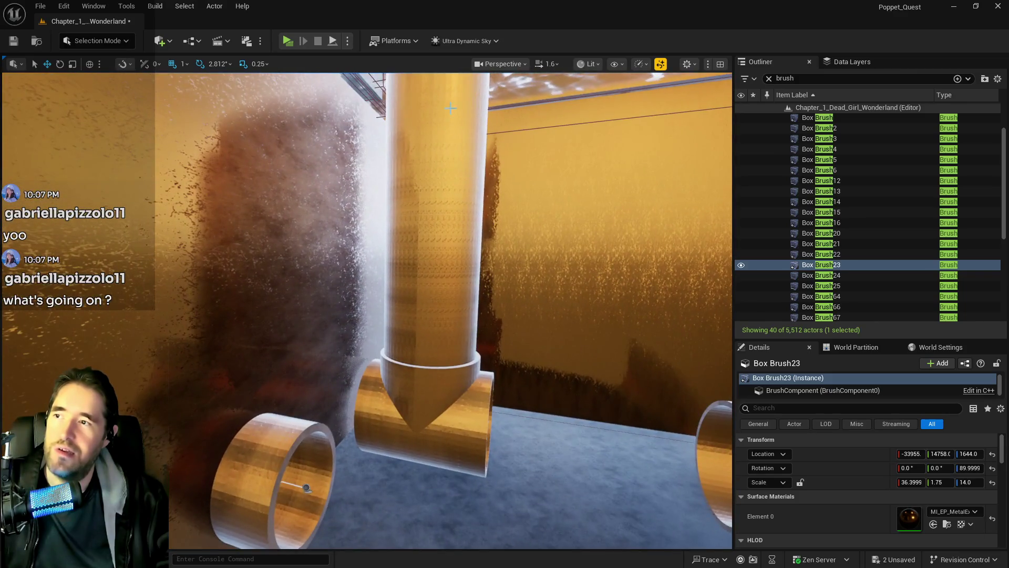
# Step: Raise the viewport camera flying speed to 3.2 and approach the vertical pipe
pyautogui.click(542, 64)
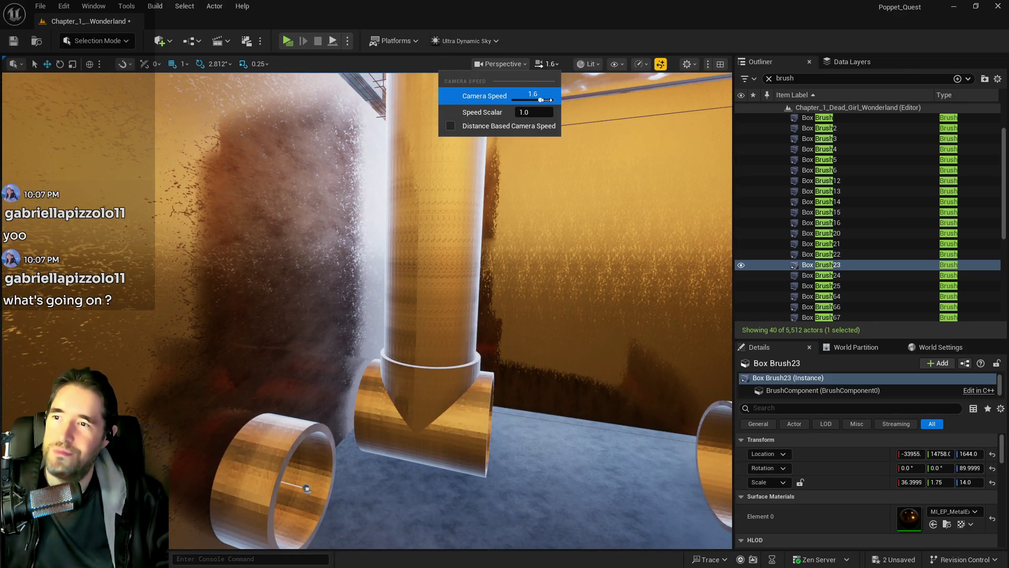
pyautogui.moveTo(525, 210); pyautogui.dragTo(526, 84)
pyautogui.moveTo(334, 196); pyautogui.dragTo(342, 205)
# Step: Select Box Brush16 and nudge its Location X from -37316 to -37314
pyautogui.click(334, 196)
pyautogui.moveTo(726, 373); pyautogui.dragTo(726, 373)
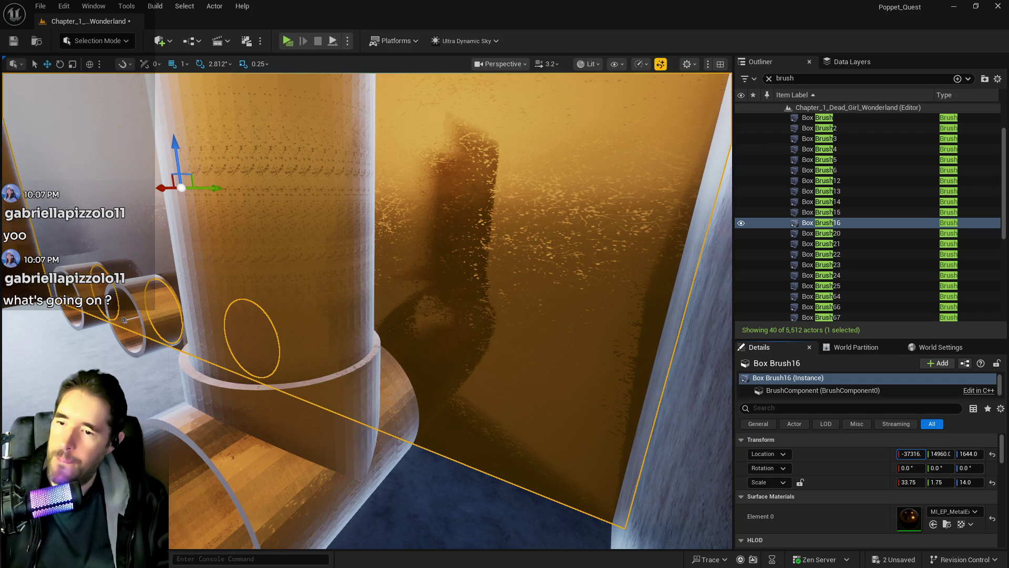
pyautogui.moveTo(911, 453); pyautogui.dragTo(912, 457)
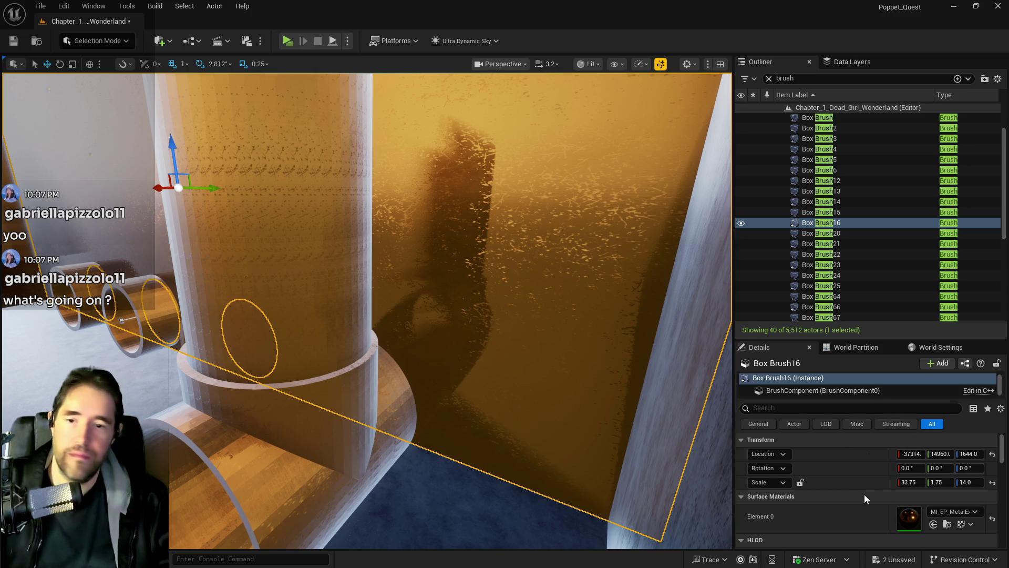
# Step: Undo the stray surface selection and move Box Brush16's Location X to about -37161
pyautogui.hotkey('ctrl', 'z')
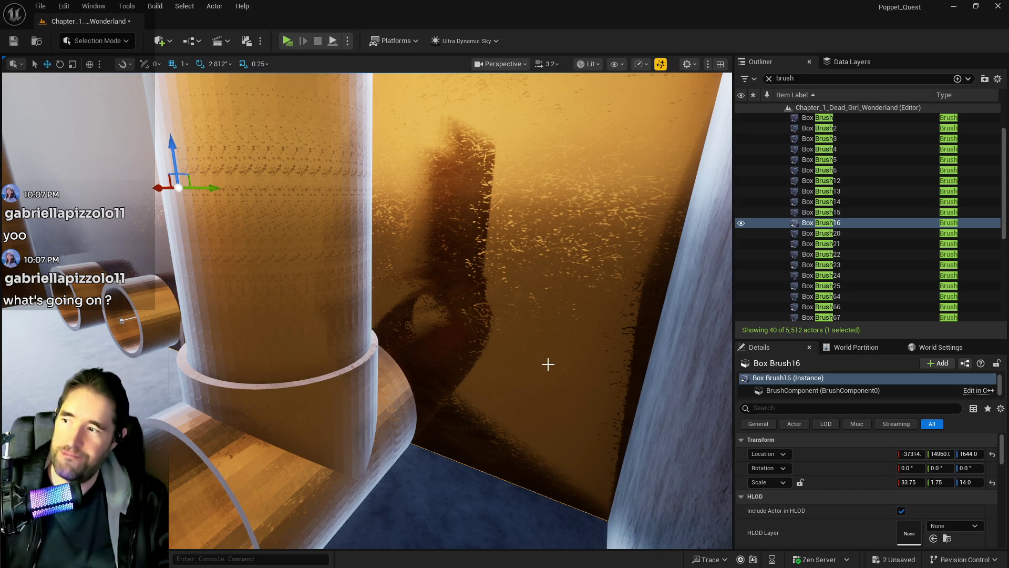
pyautogui.hotkey('ctrl', 'z')
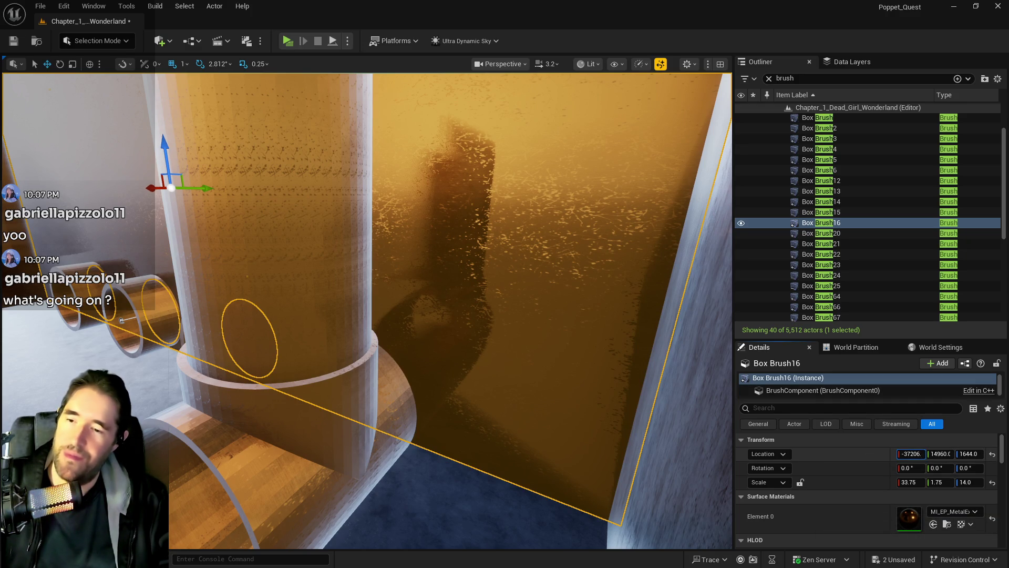
pyautogui.moveTo(911, 454); pyautogui.dragTo(912, 453)
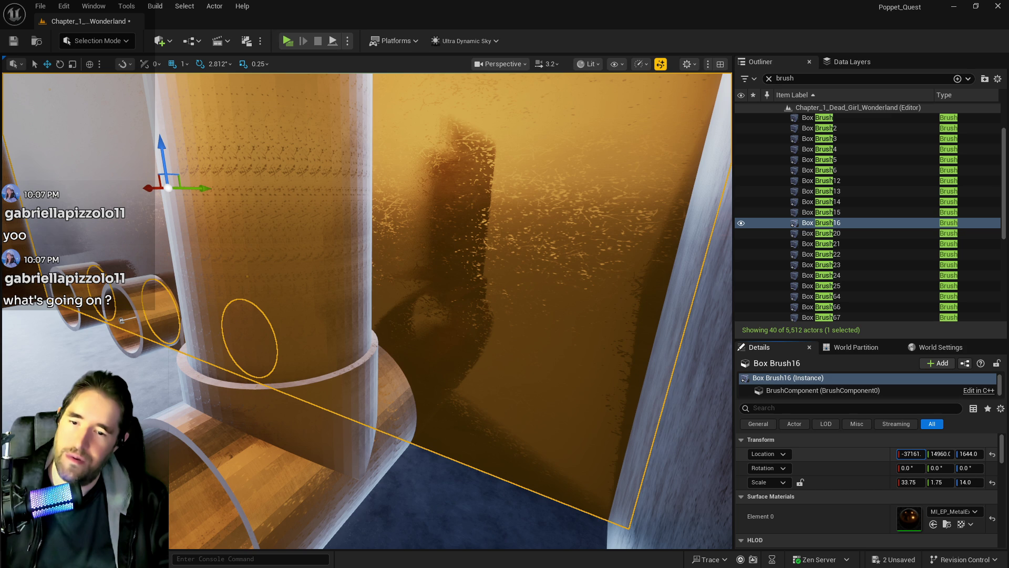
pyautogui.click(902, 453)
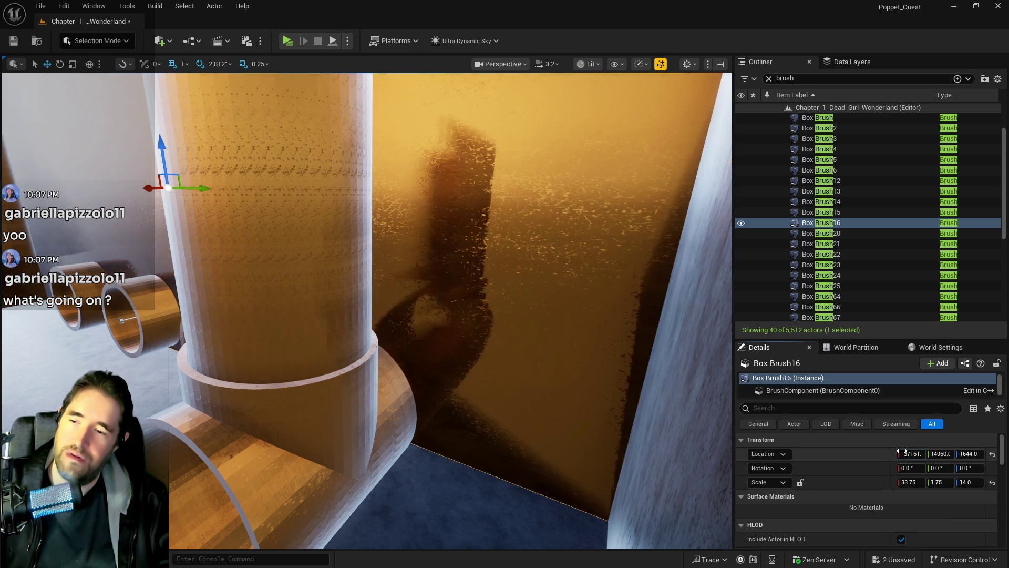
# Step: Add Cylinder Brush15, Cylinder Brush16 and Cylinder Brush14 to the selection with Box Brush16
pyautogui.moveTo(575, 389)
pyautogui.mouseDown()
pyautogui.moveTo(192, 264)
pyautogui.moveTo(203, 285)
pyautogui.moveTo(301, 290)
pyautogui.moveTo(271, 308)
pyautogui.moveTo(89, 252)
pyautogui.moveTo(359, 304)
pyautogui.moveTo(366, 263)
pyautogui.moveTo(389, 284)
pyautogui.moveTo(368, 300)
pyautogui.moveTo(347, 289)
pyautogui.mouseUp()
pyautogui.moveTo(517, 420); pyautogui.dragTo(517, 420)
pyautogui.keyDown('ctrl'); pyautogui.click(451, 407); pyautogui.keyUp('ctrl')
pyautogui.moveTo(451, 407); pyautogui.dragTo(448, 406)
pyautogui.keyDown('ctrl'); pyautogui.click(298, 432); pyautogui.keyUp('ctrl')
pyautogui.moveTo(298, 433); pyautogui.dragTo(250, 423)
pyautogui.keyDown('ctrl'); pyautogui.click(251, 424); pyautogui.keyUp('ctrl')
pyautogui.moveTo(695, 530); pyautogui.dragTo(695, 529)
# Step: List the selected brushes' materials and review the surface selection commands
pyautogui.click(921, 480)
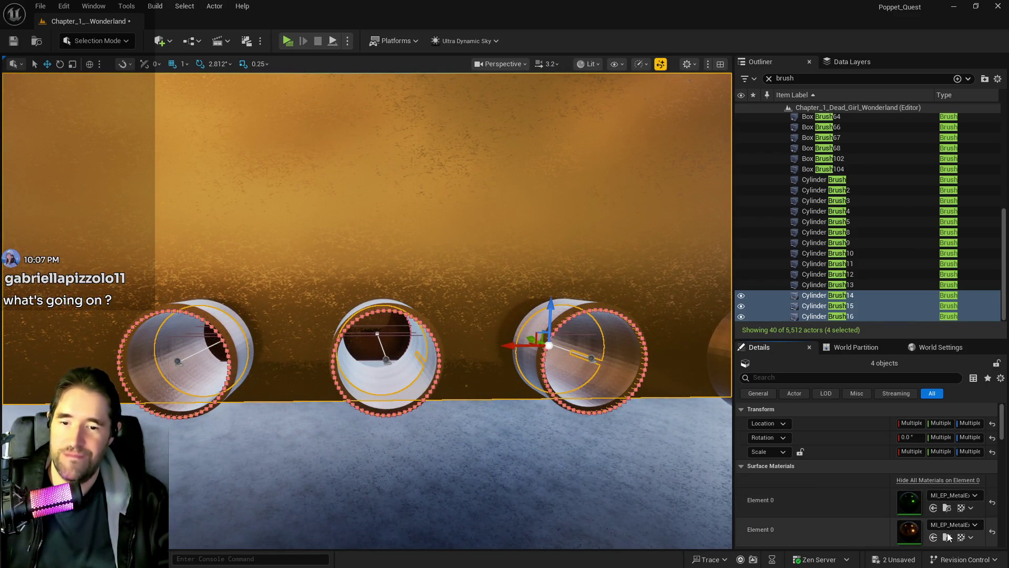
pyautogui.scroll(-5, 904, 503)
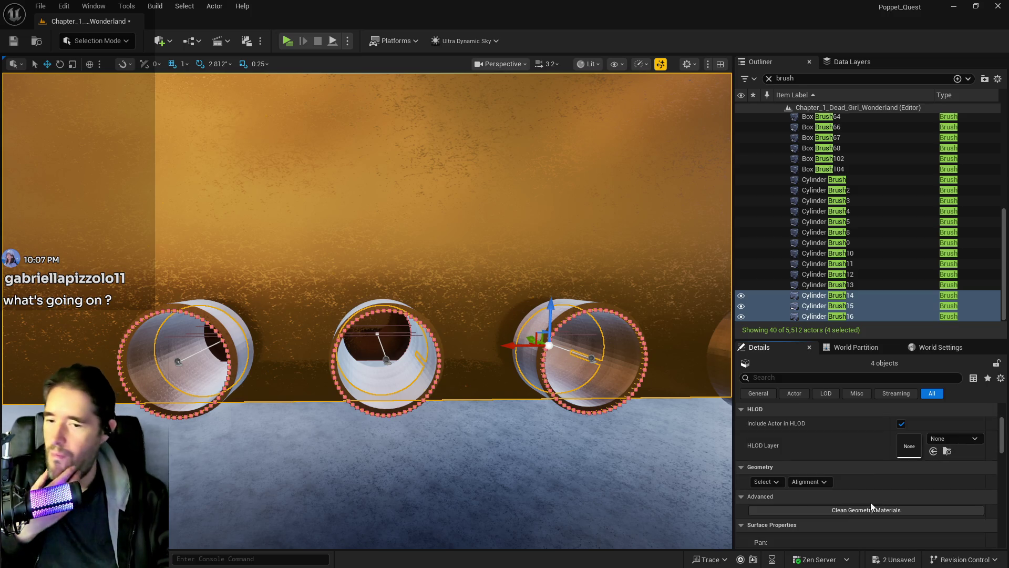
pyautogui.click(771, 482)
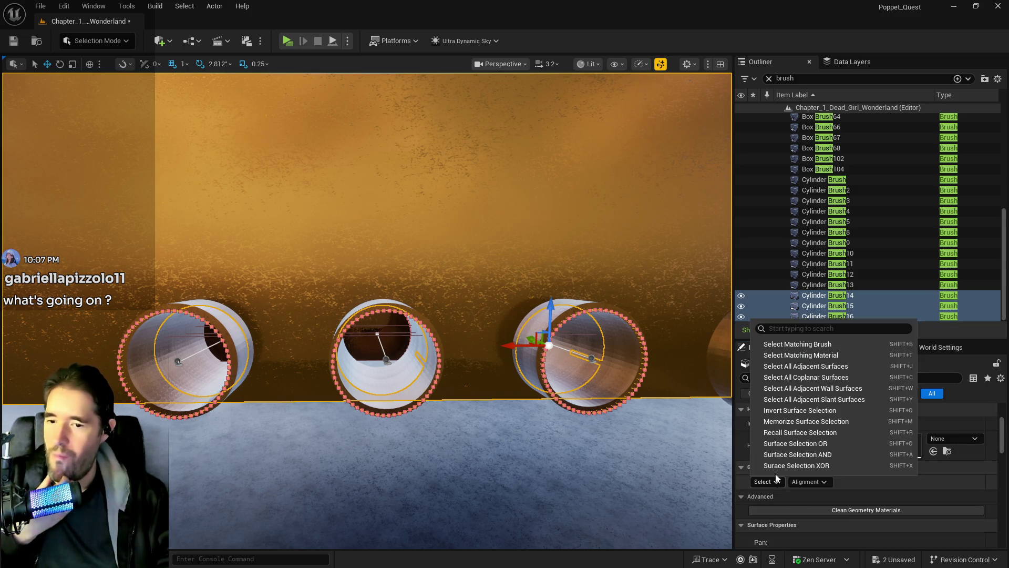
pyautogui.click(789, 367)
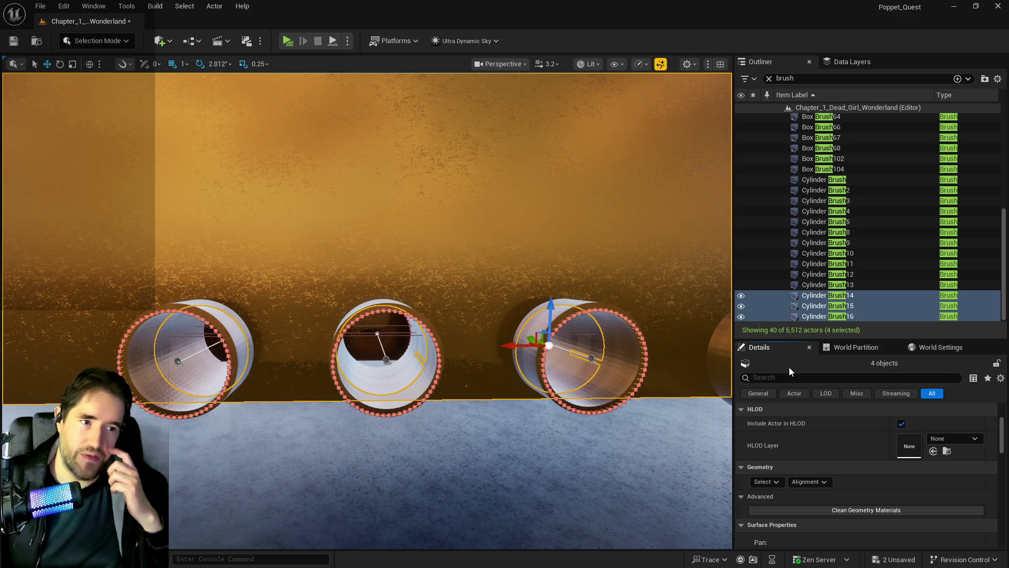
# Step: Orbit around the cylinder pipes and up to the tall pillar to check the metal surface
pyautogui.moveTo(367, 468)
pyautogui.mouseDown()
pyautogui.moveTo(326, 463)
pyautogui.moveTo(367, 468)
pyautogui.mouseUp()
pyautogui.scroll(5, 851, 475)
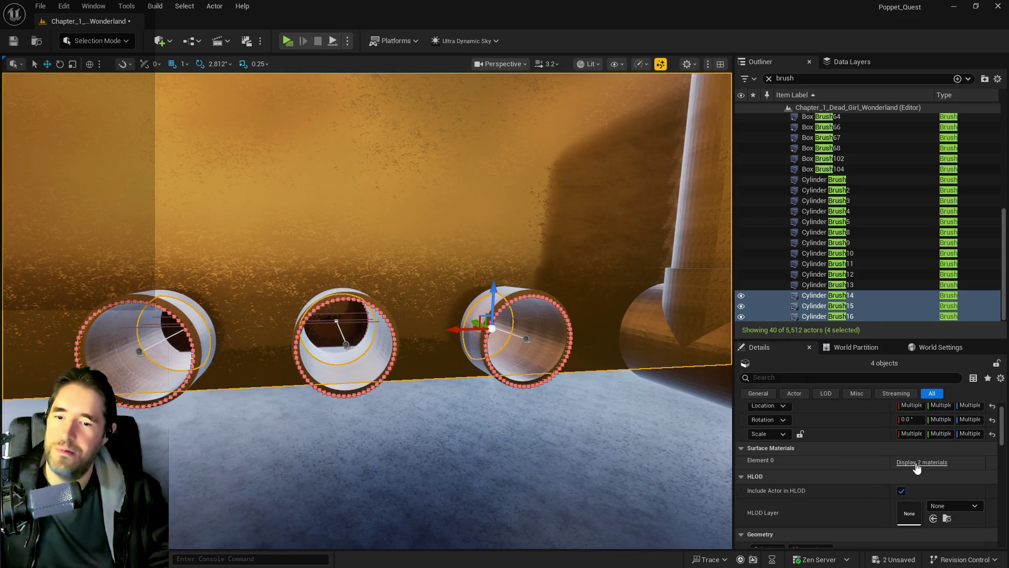
pyautogui.scroll(-10, 891, 504)
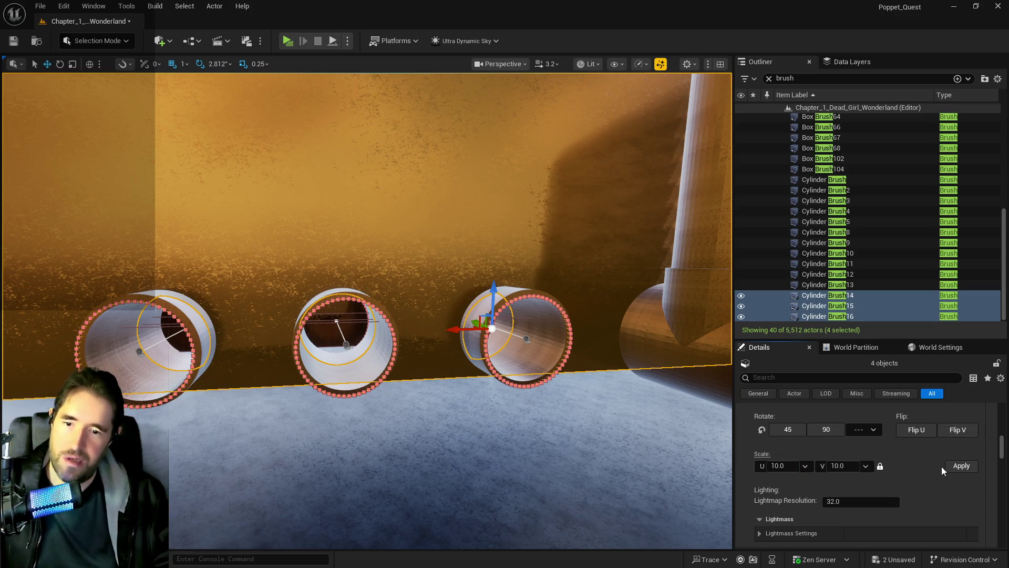
pyautogui.moveTo(704, 450)
pyautogui.mouseDown()
pyautogui.moveTo(681, 363)
pyautogui.moveTo(678, 404)
pyautogui.moveTo(670, 389)
pyautogui.moveTo(626, 449)
pyautogui.moveTo(602, 435)
pyautogui.mouseUp()
pyautogui.scroll(5, 894, 494)
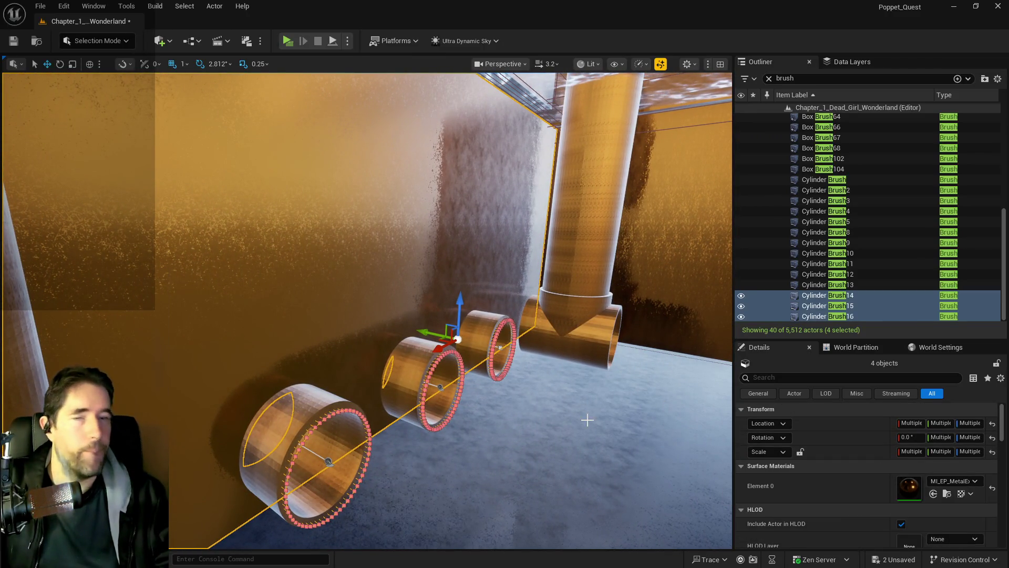
# Step: Start converting the selected pipe and wall brushes into a static mesh from Details
pyautogui.click(41, 6)
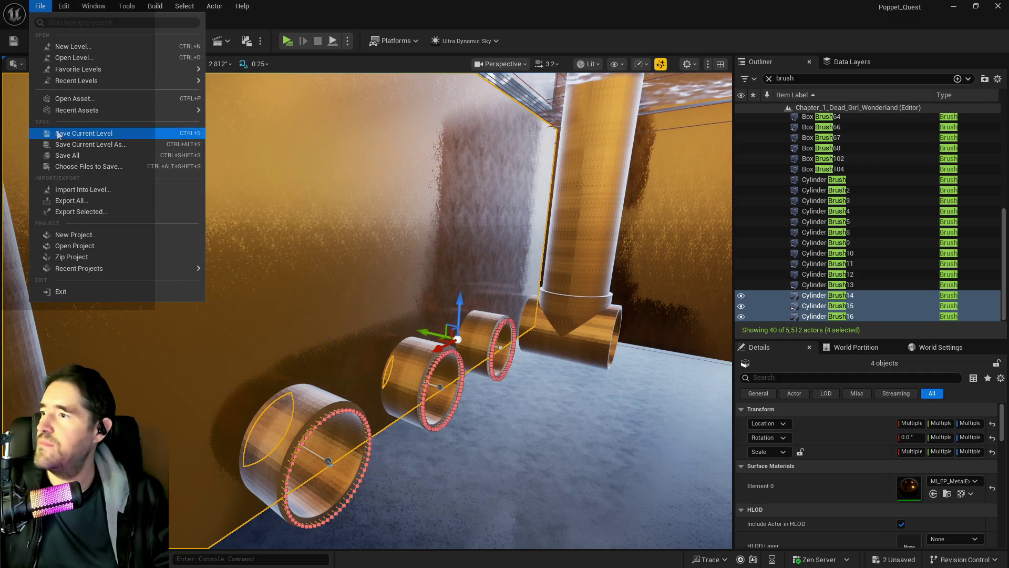
pyautogui.press('Escape')
pyautogui.scroll(-6, 850, 440)
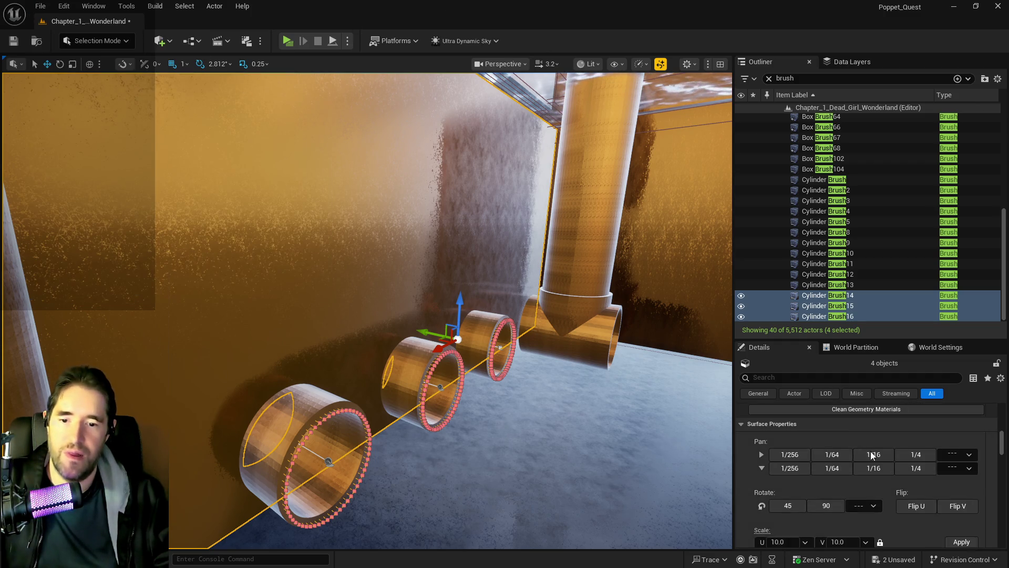
pyautogui.scroll(-5, 931, 499)
pyautogui.click(929, 462)
# Step: Save the new mesh as SM_Engine_Pool_Wall in the Whimsy_Wonders folder
pyautogui.click(414, 246)
pyautogui.click(420, 255)
pyautogui.scroll(-15, 459, 320)
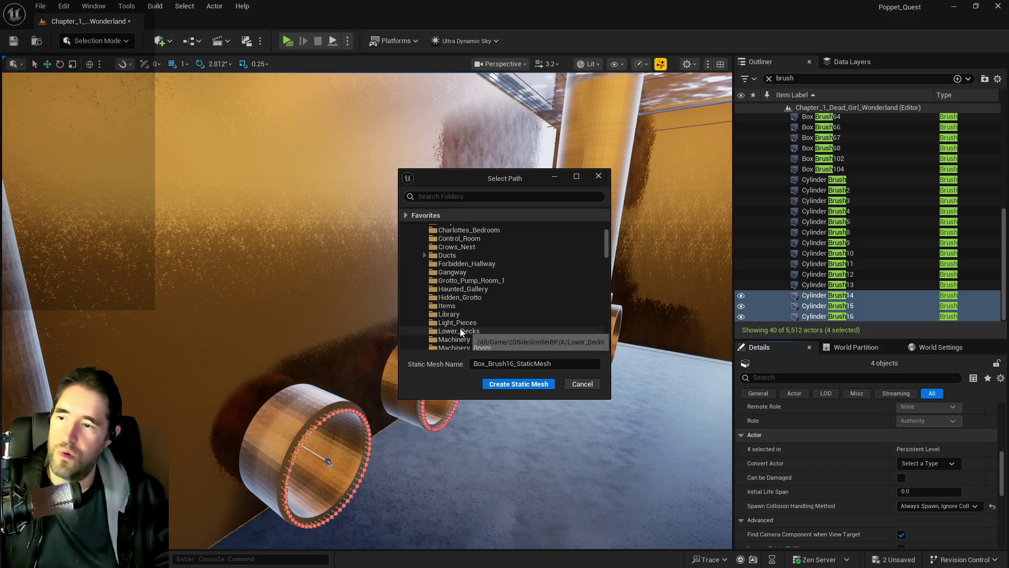
pyautogui.scroll(-3, 457, 324)
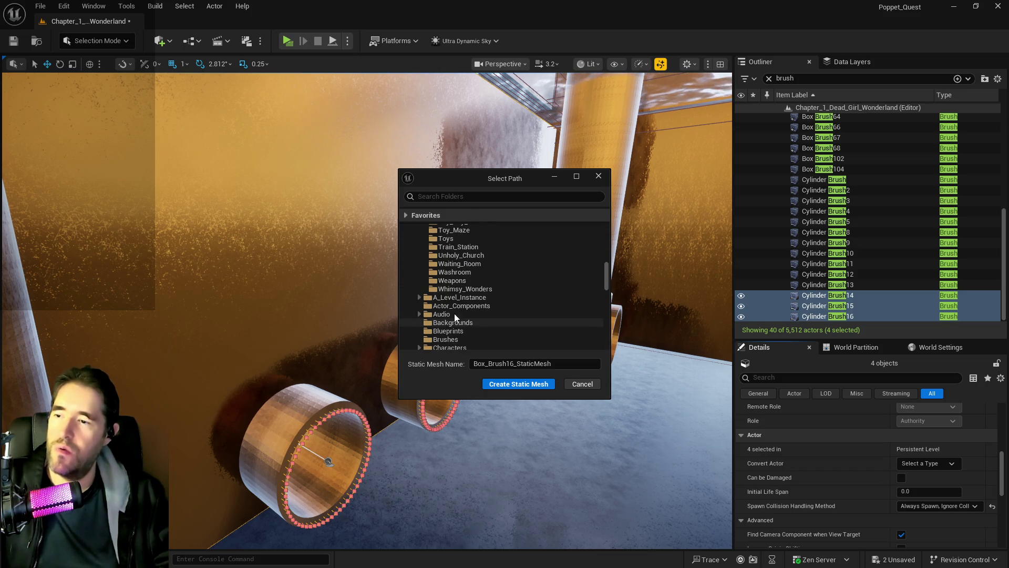
pyautogui.click(463, 289)
pyautogui.doubleClick(556, 364)
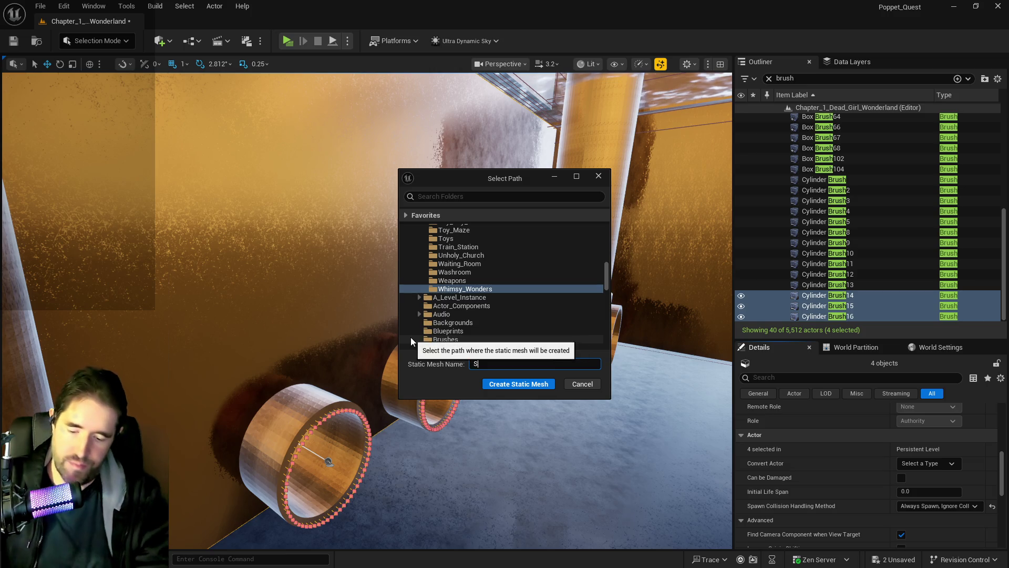
pyautogui.write('SM_Engine_Pool_Wall')
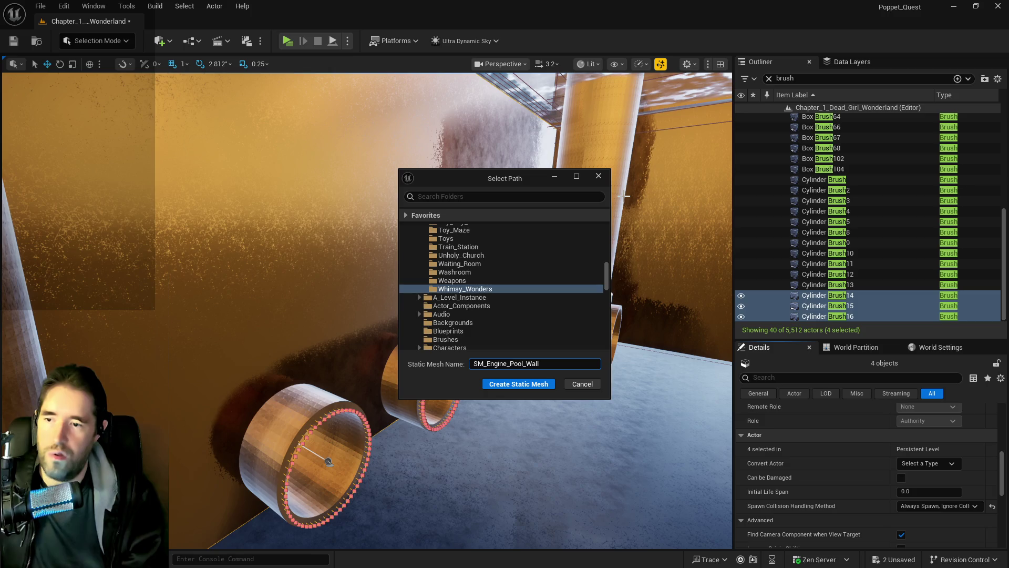
pyautogui.click(532, 386)
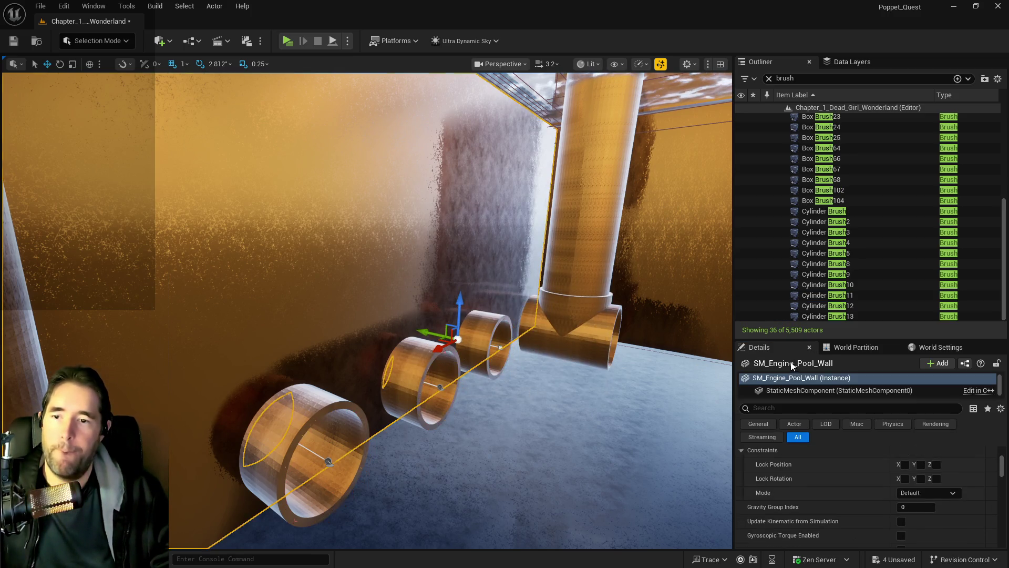
# Step: Set SM_Engine_Pool_Wall's Collision Complexity to Use Complex Collision As Simple
pyautogui.rightClick(376, 194)
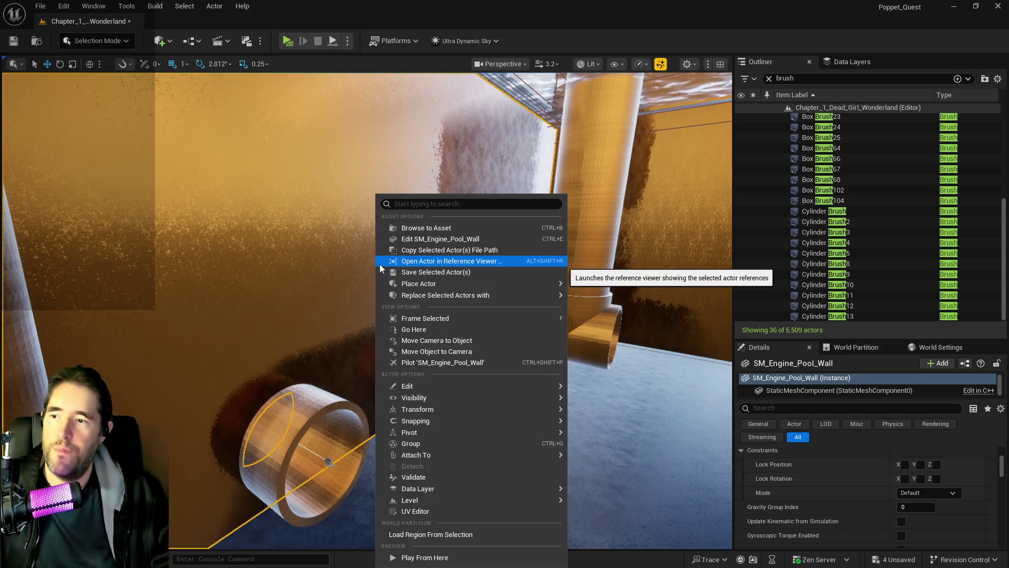
pyautogui.click(403, 238)
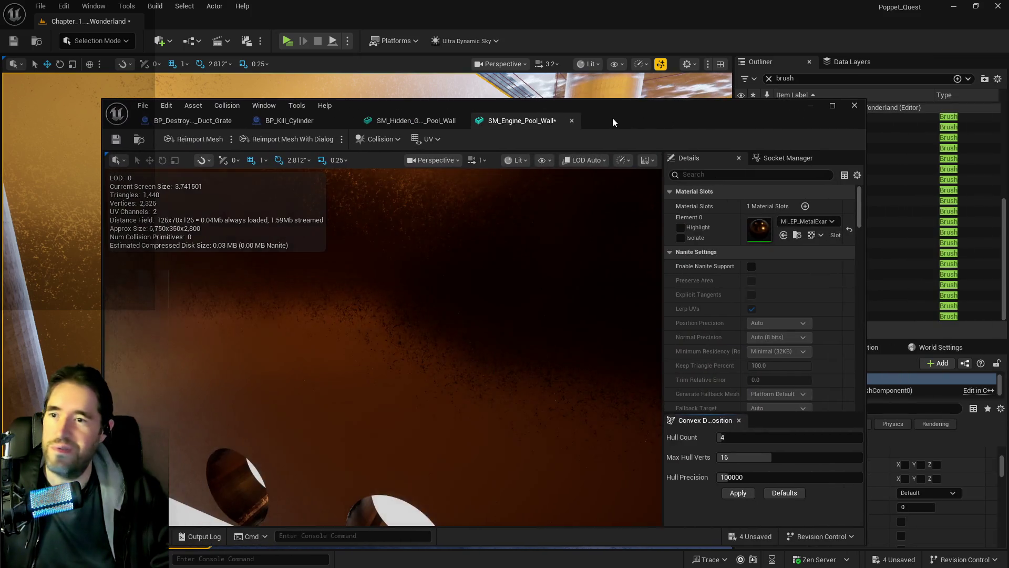
pyautogui.doubleClick(613, 118)
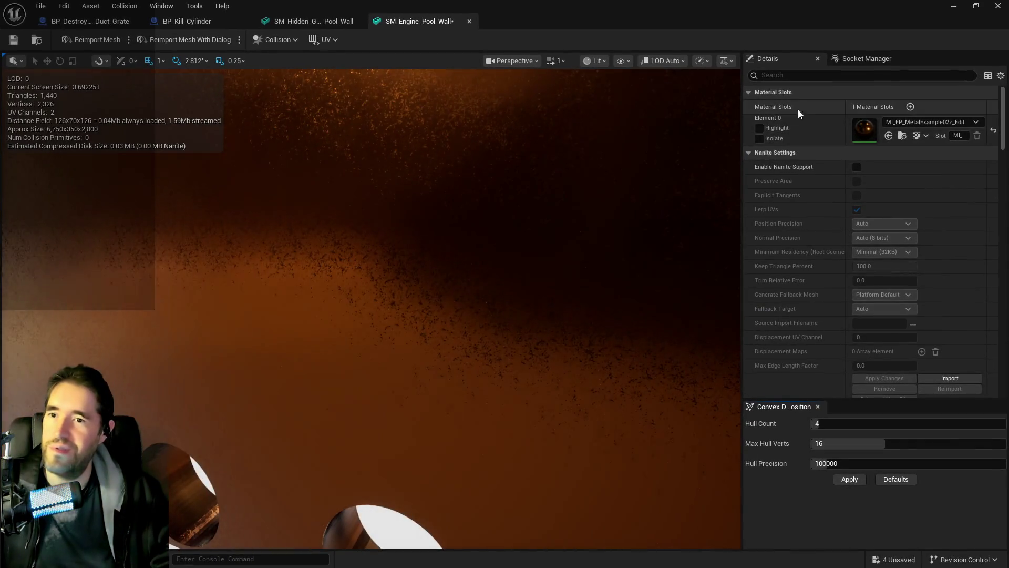
pyautogui.write('com')
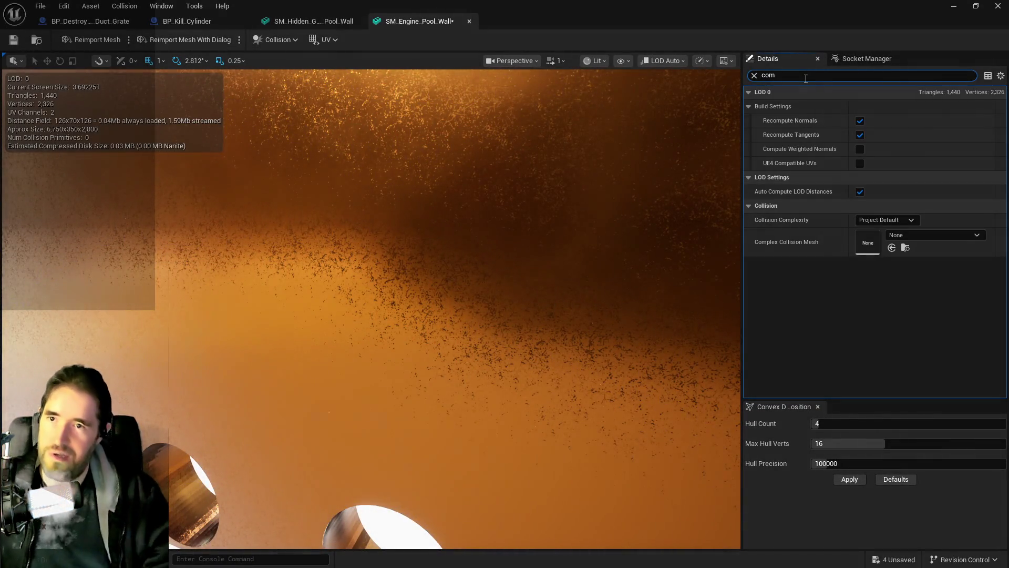
pyautogui.click(885, 219)
pyautogui.click(871, 259)
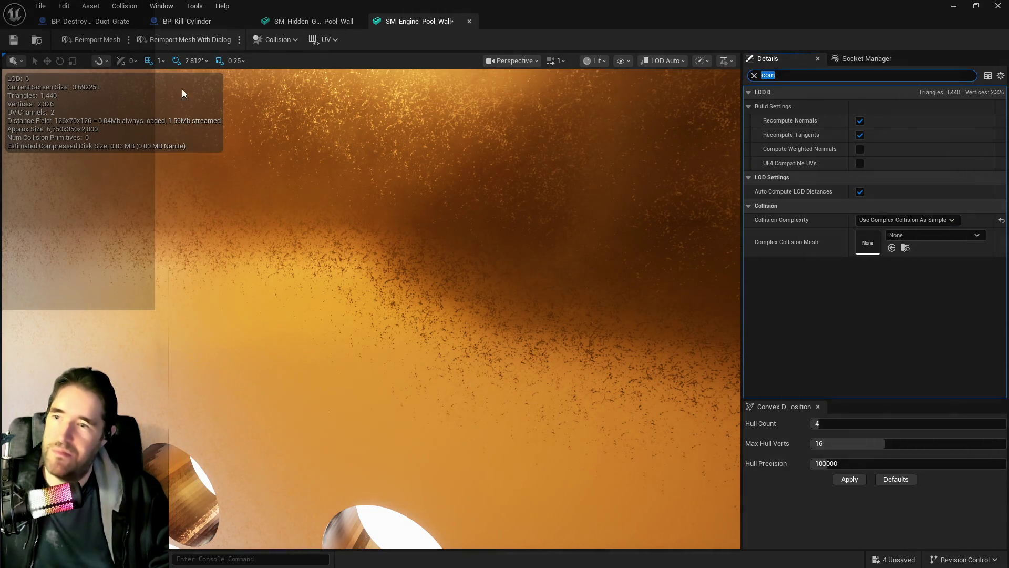
pyautogui.hotkey('alt', 'F4')
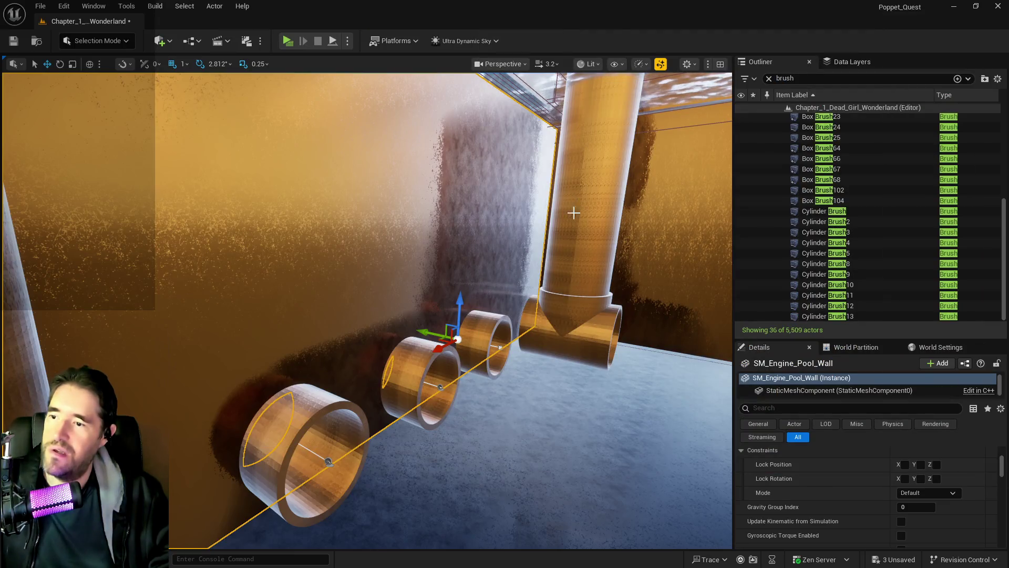
# Step: Fly back to the wall, select the vertical pipe, and lower camera speed to 3
pyautogui.moveTo(572, 209); pyautogui.dragTo(605, 199)
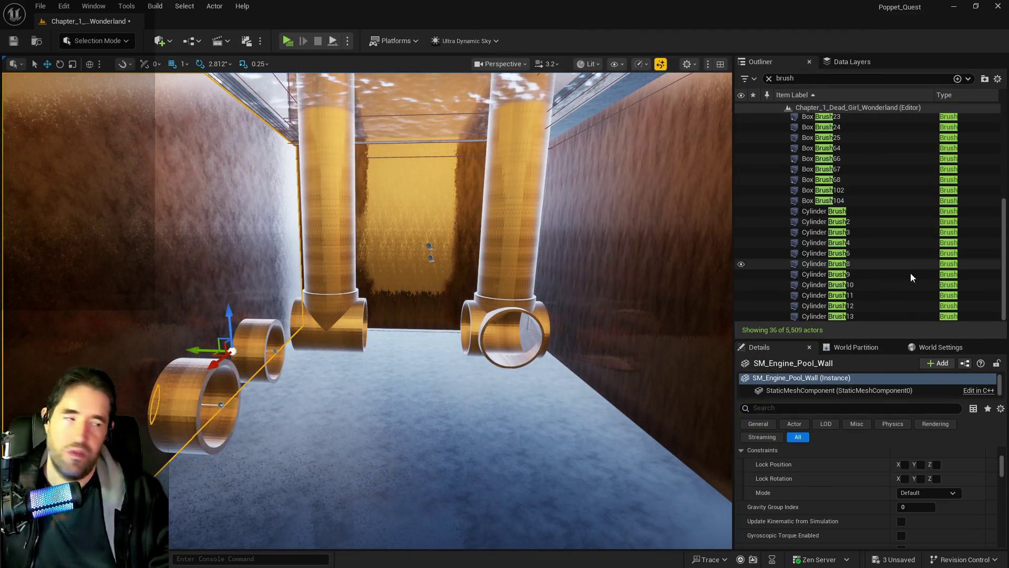
pyautogui.moveTo(621, 274)
pyautogui.mouseDown()
pyautogui.moveTo(605, 242)
pyautogui.moveTo(603, 101)
pyautogui.moveTo(541, 100)
pyautogui.mouseUp()
pyautogui.click(546, 65)
pyautogui.click(504, 221)
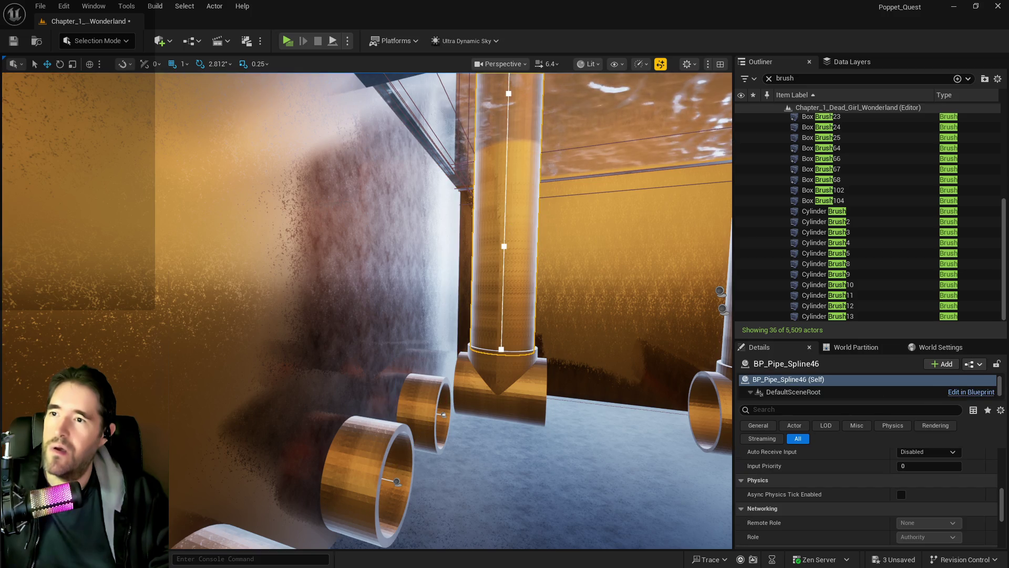
pyautogui.scroll(2, 368, 310)
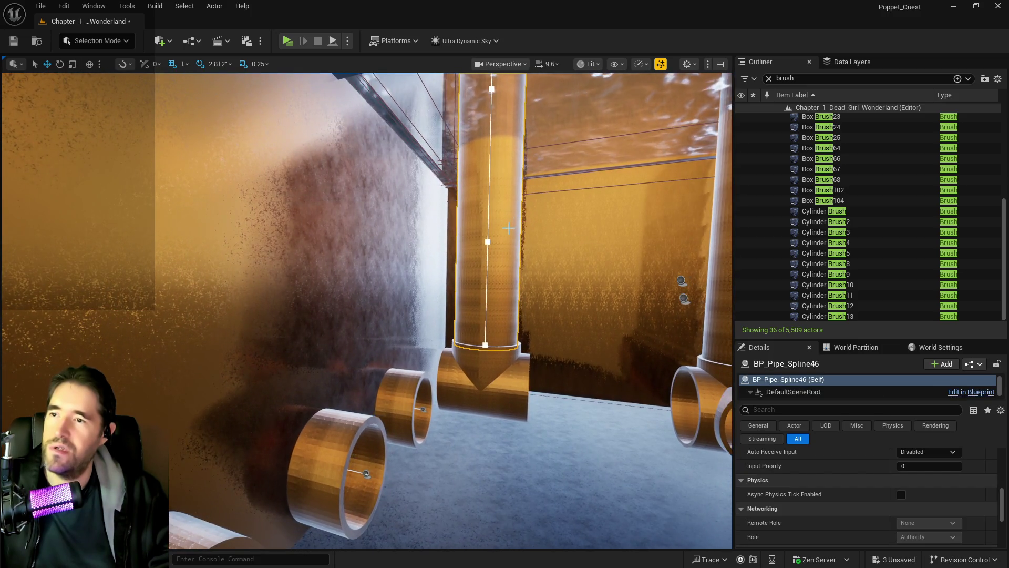
pyautogui.scroll(2, 447, 310)
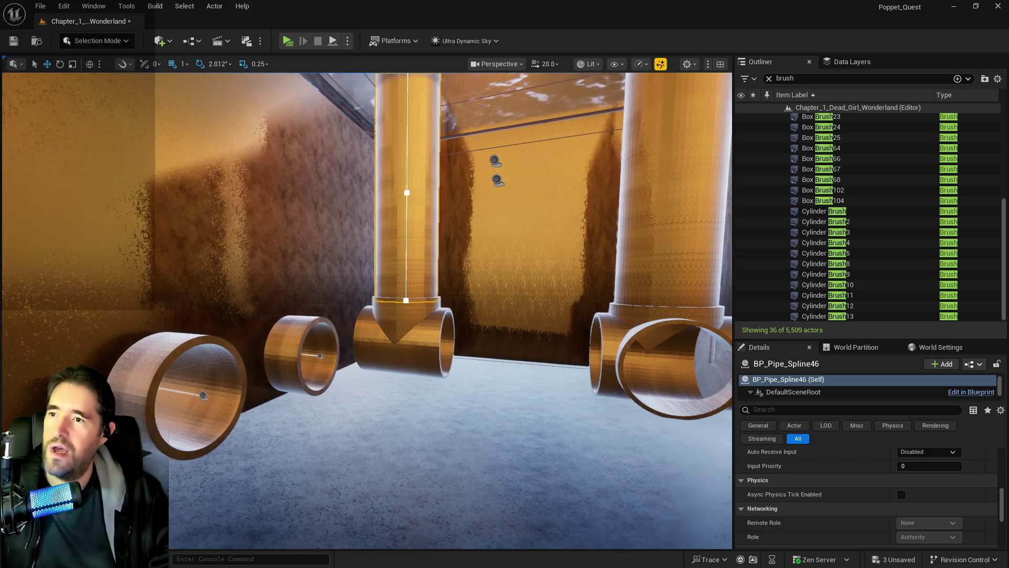
pyautogui.scroll(-1, 499, 227)
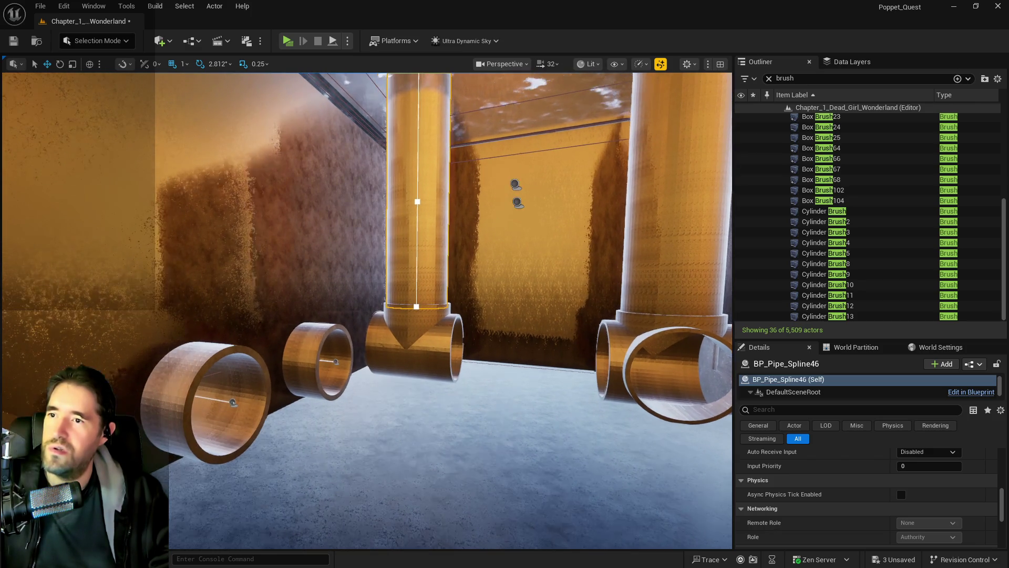
pyautogui.click(550, 64)
pyautogui.moveTo(550, 100)
pyautogui.mouseDown()
pyautogui.moveTo(540, 102)
pyautogui.moveTo(552, 101)
pyautogui.mouseUp()
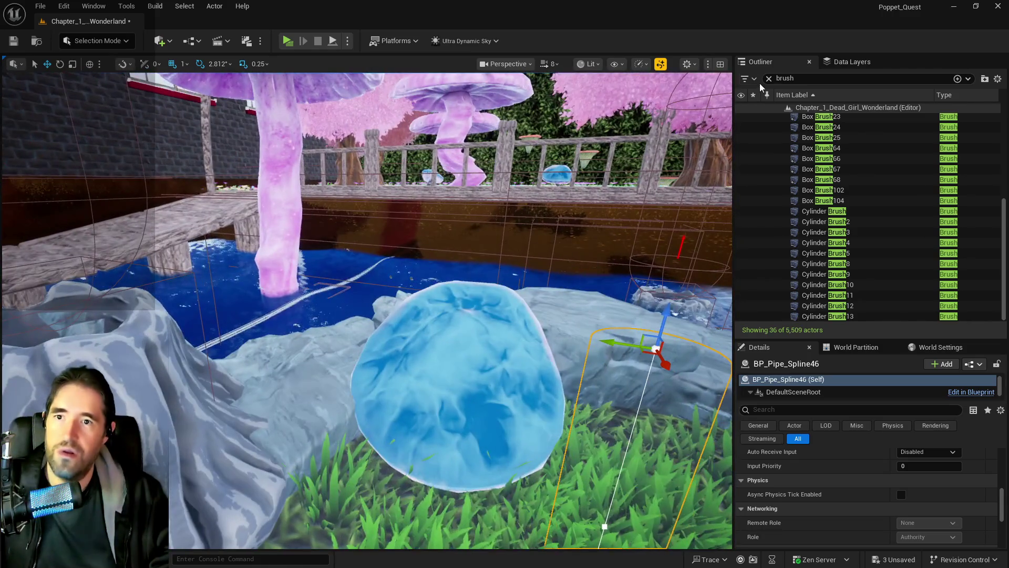
# Step: Find Ultra_Dynamic_Sky via an 'ultra' search and drag its Time Of Day from 960 to 2400
pyautogui.click(769, 78)
pyautogui.write('ultra')
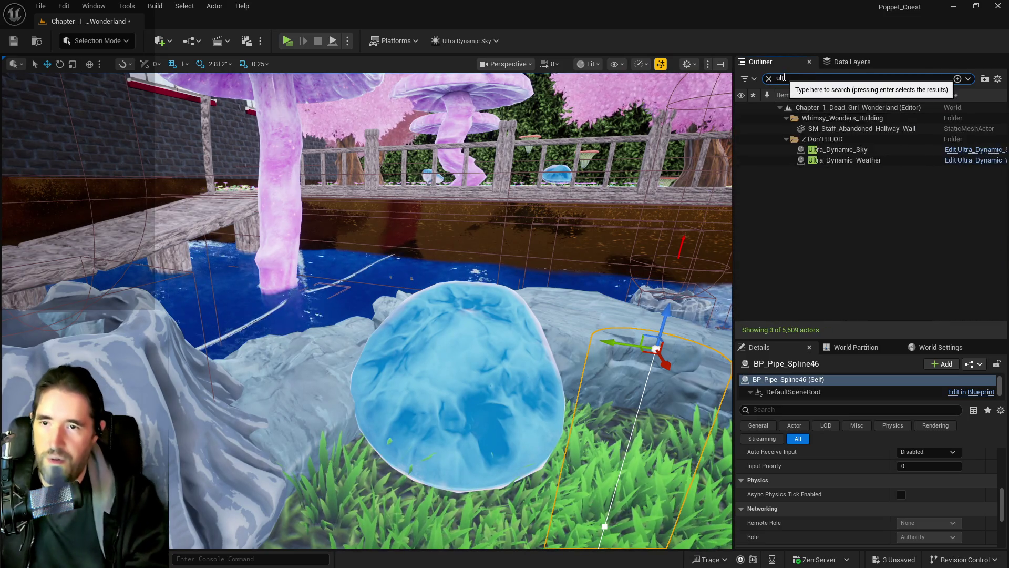
pyautogui.click(888, 130)
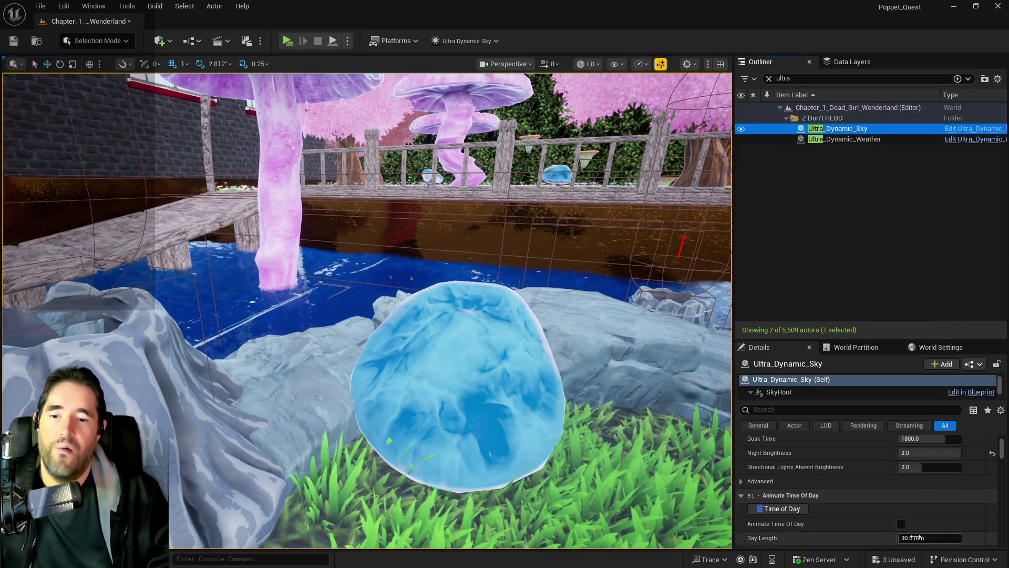
pyautogui.scroll(-3, 919, 509)
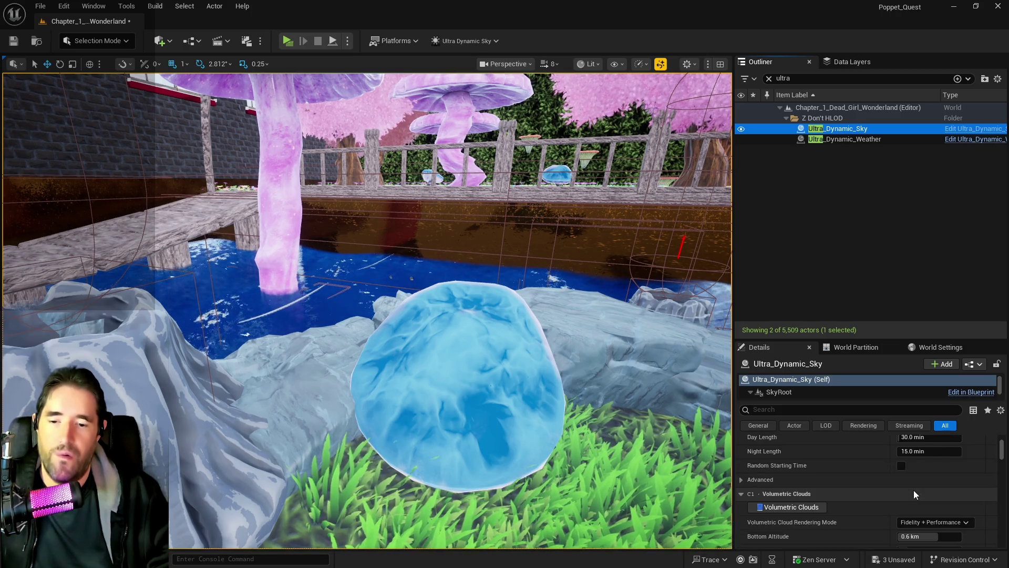
pyautogui.scroll(10, 914, 490)
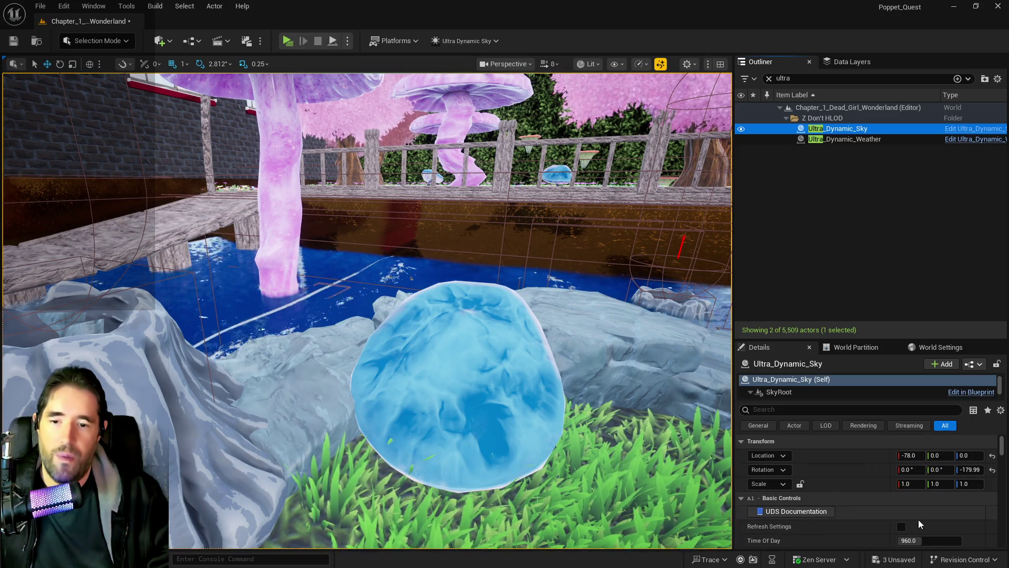
pyautogui.click(927, 545)
pyautogui.moveTo(921, 540); pyautogui.dragTo(962, 540)
pyautogui.moveTo(405, 182)
pyautogui.mouseDown()
pyautogui.moveTo(368, 173)
pyautogui.moveTo(405, 182)
pyautogui.mouseUp()
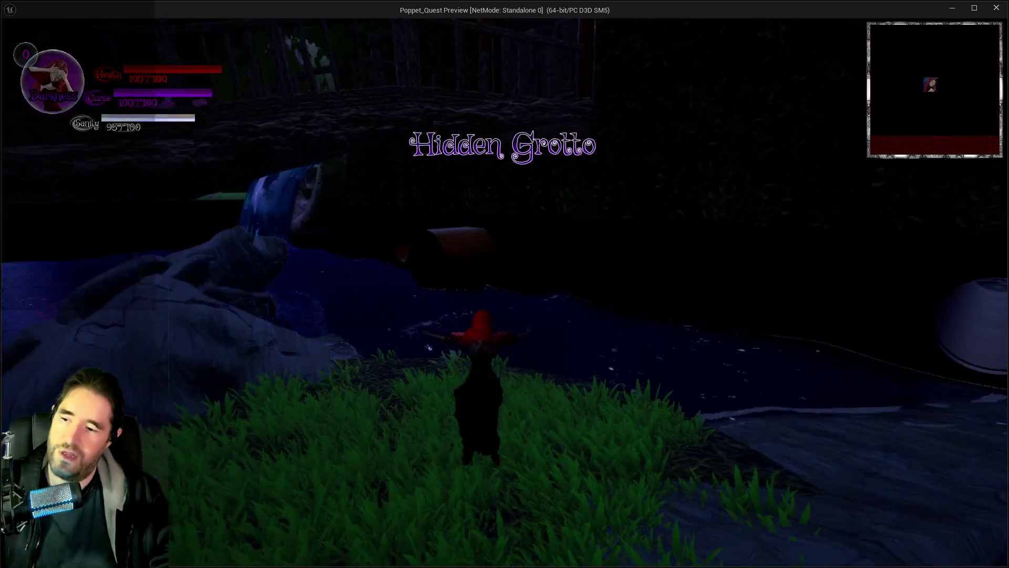
# Step: Walk forward, open the card menu, glide over the water, and cast slash, spell and hammer attacks
pyautogui.press('w')
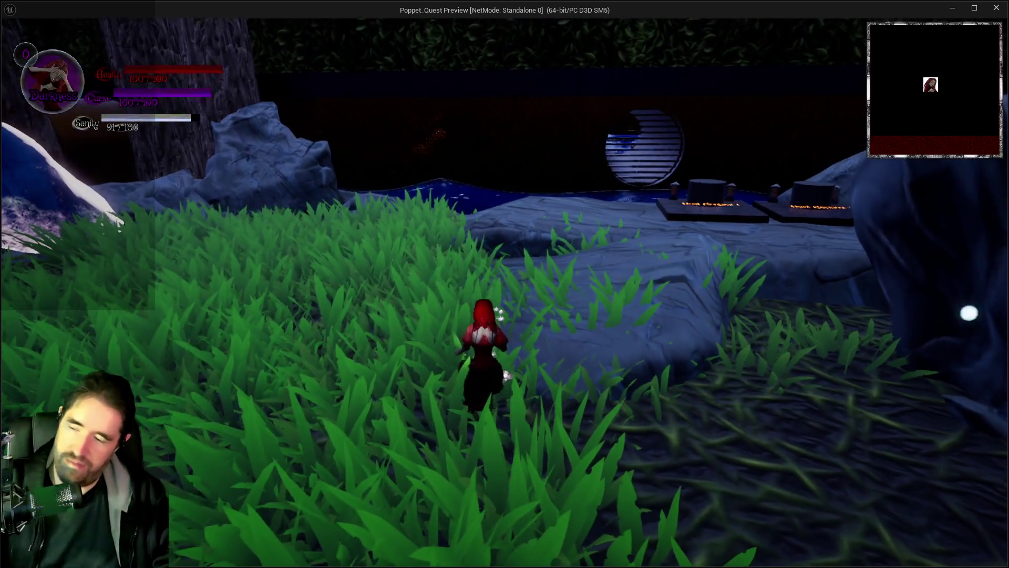
pyautogui.press('Tab')
pyautogui.press('Tab')
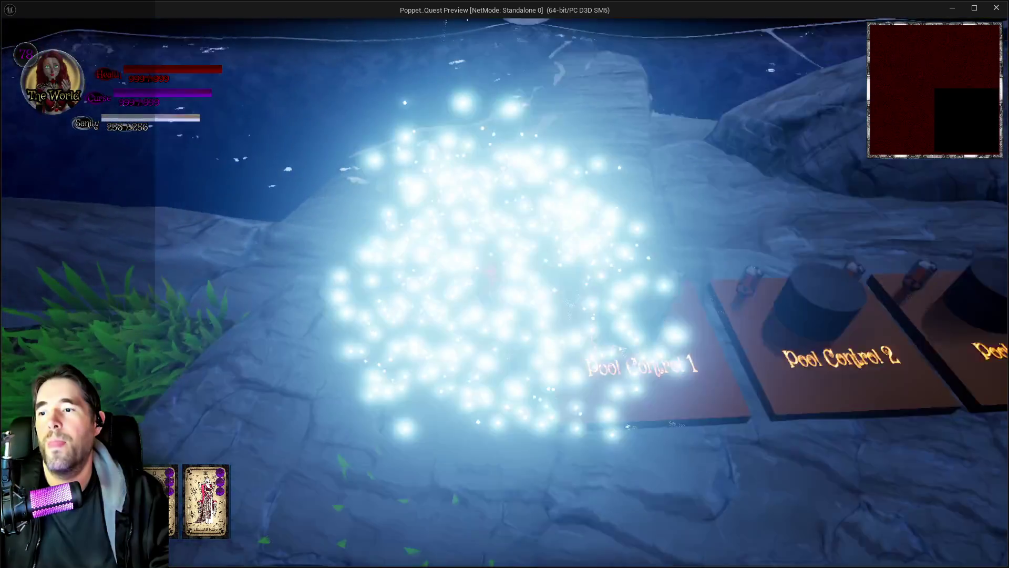
pyautogui.press('w')
pyautogui.press('space')
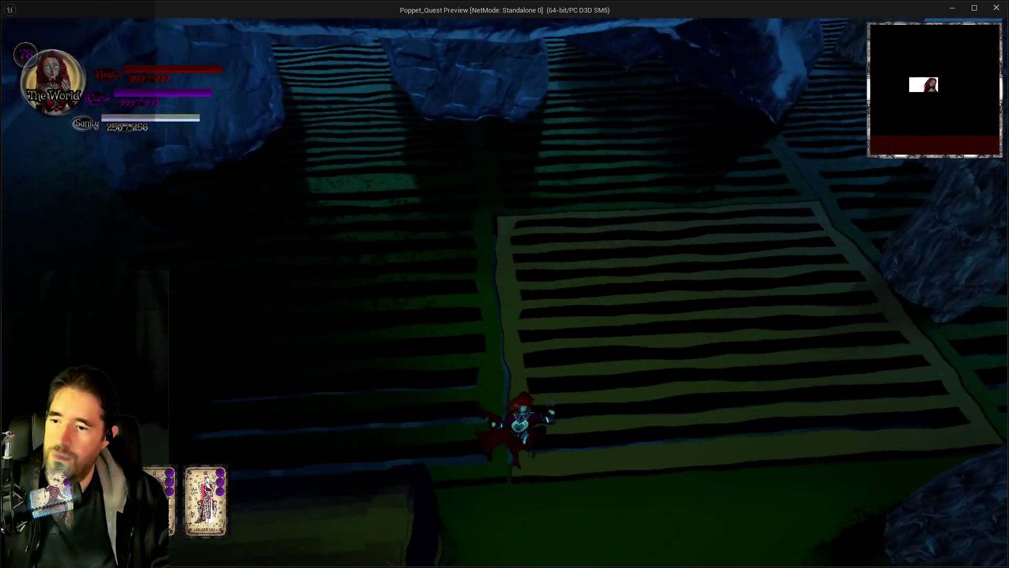
pyautogui.press('w')
pyautogui.press('1')
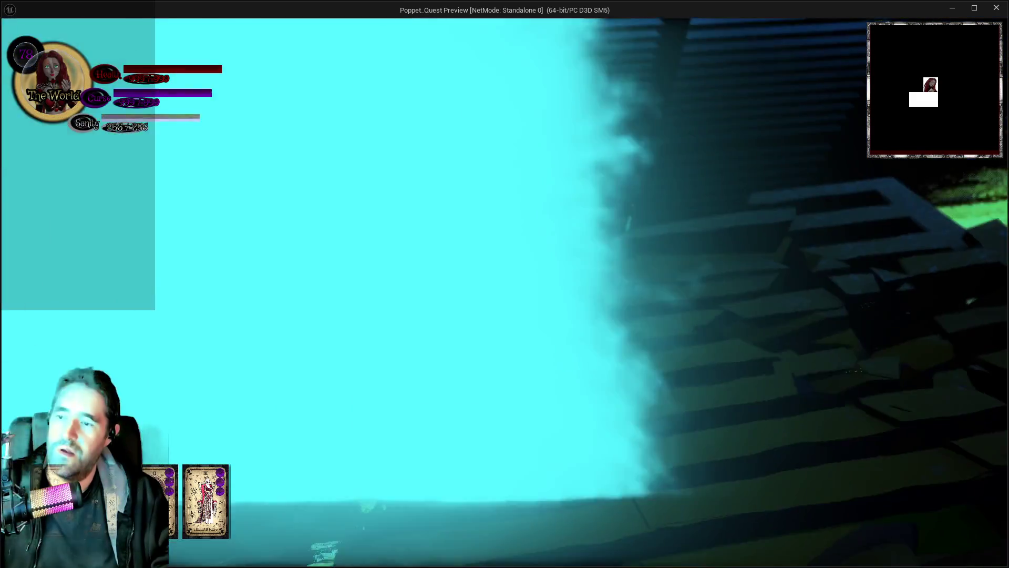
pyautogui.press('2')
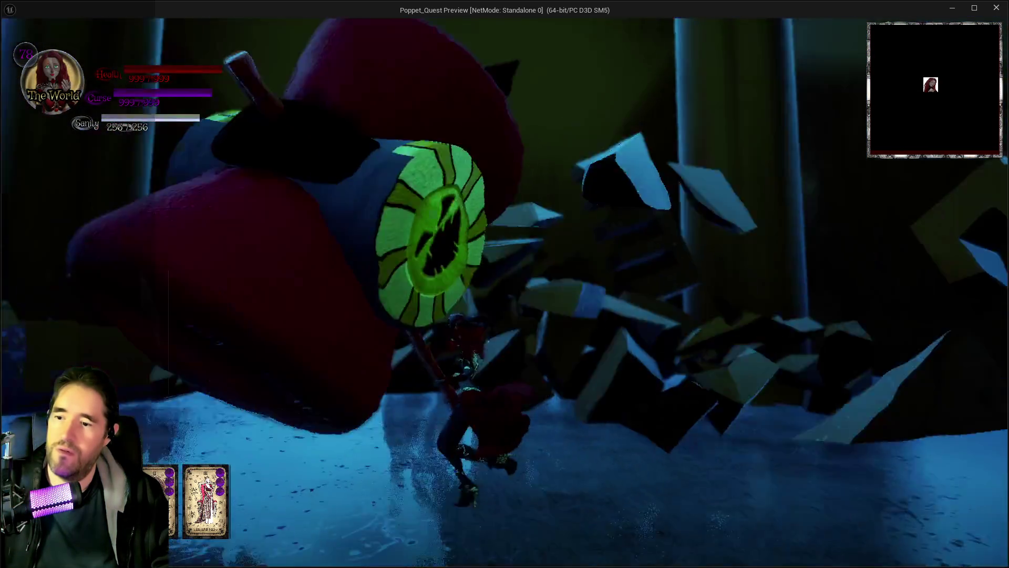